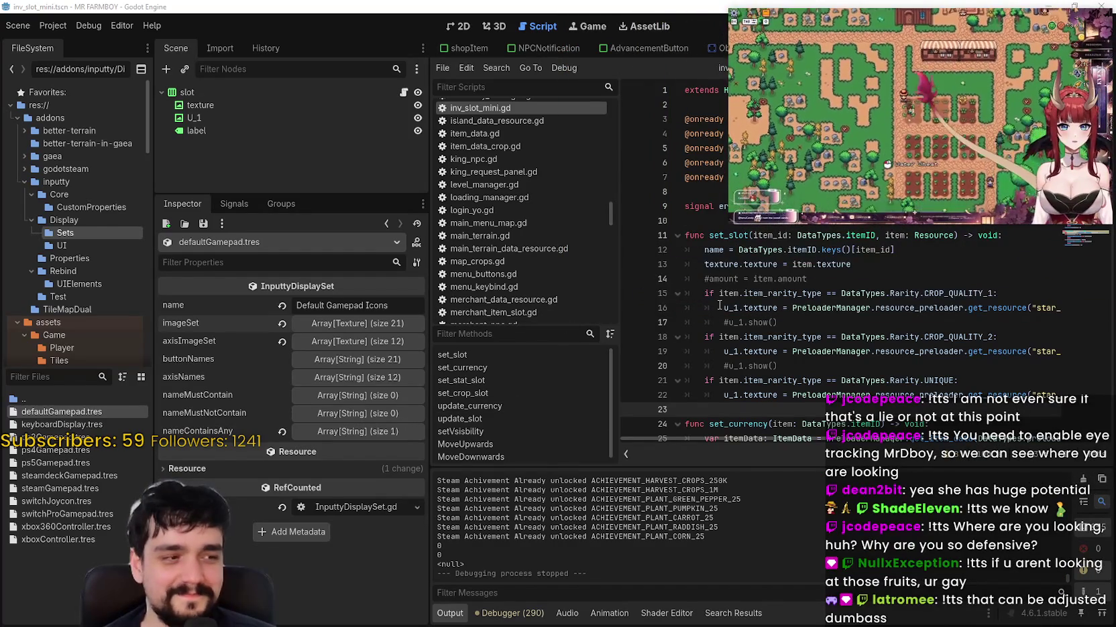
Step: Shrink the floating Twitch stream window in two passes so the script's top lines show
{"action": "mouse_move", "coordinate": [719, 305]}
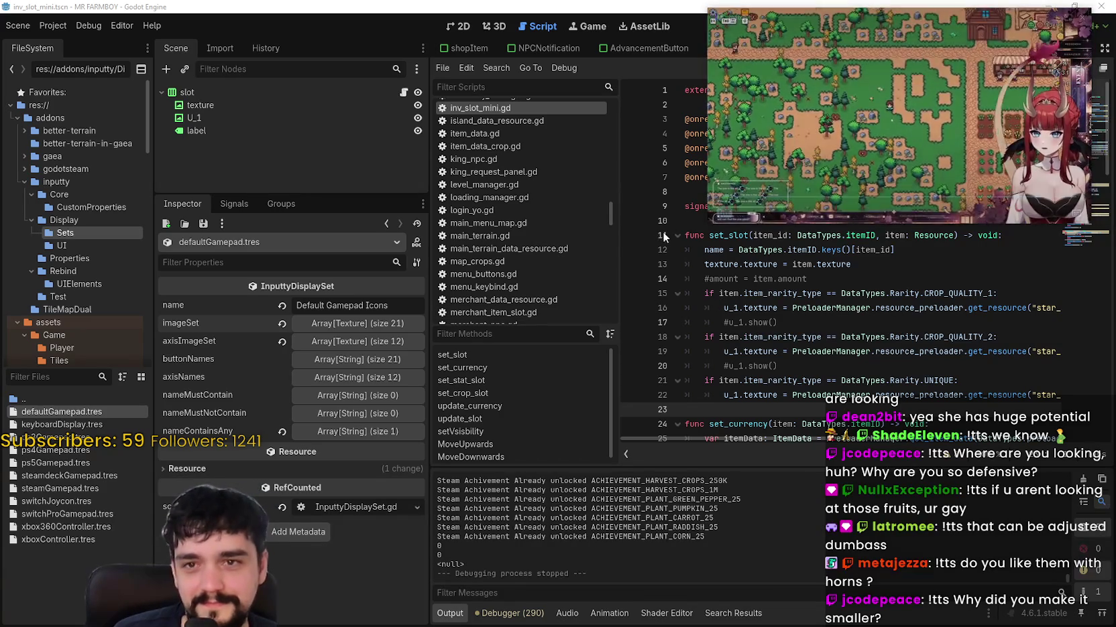
{"action": "mouse_move", "coordinate": [703, 230]}
{"action": "left_mouse_down"}
{"action": "mouse_move", "coordinate": [764, 161]}
{"action": "mouse_move", "coordinate": [883, 144]}
{"action": "left_mouse_up"}
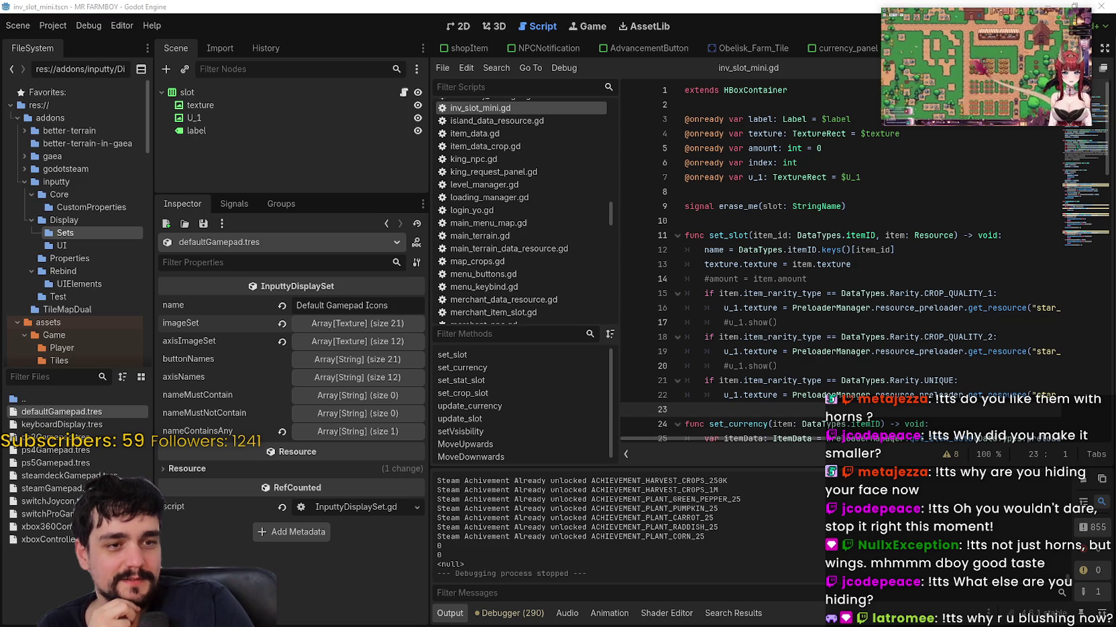
{"action": "mouse_move", "coordinate": [881, 126]}
{"action": "left_mouse_down"}
{"action": "mouse_move", "coordinate": [906, 101]}
{"action": "mouse_move", "coordinate": [951, 87]}
{"action": "left_mouse_up"}
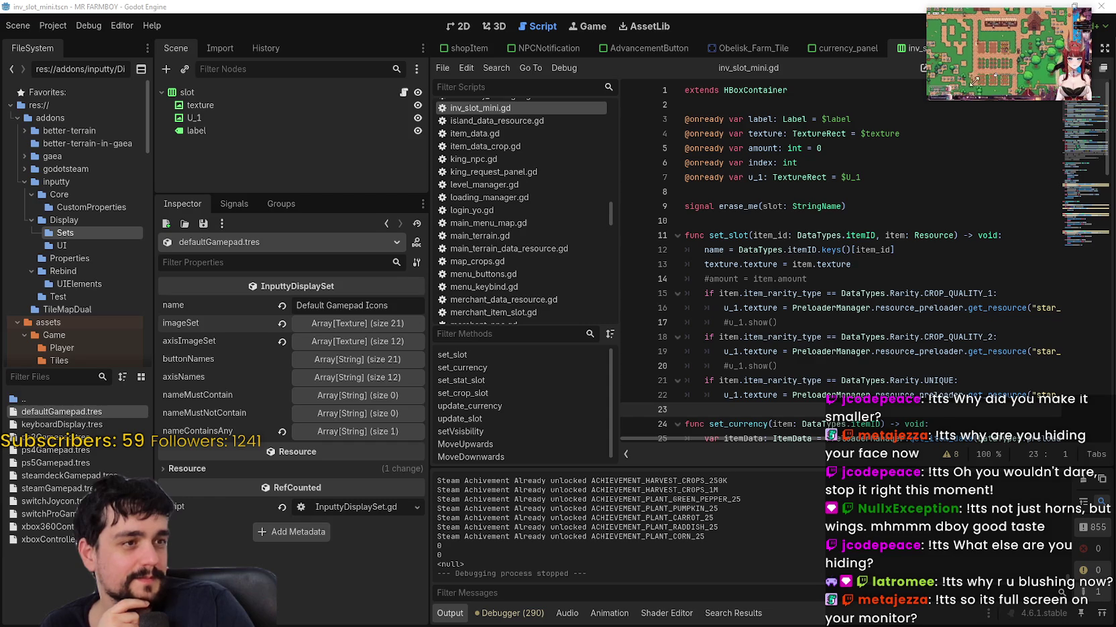
Step: Place the caret on script lines 19 and 8, and nudge the stream window slightly higher
{"action": "mouse_move", "coordinate": [994, 61]}
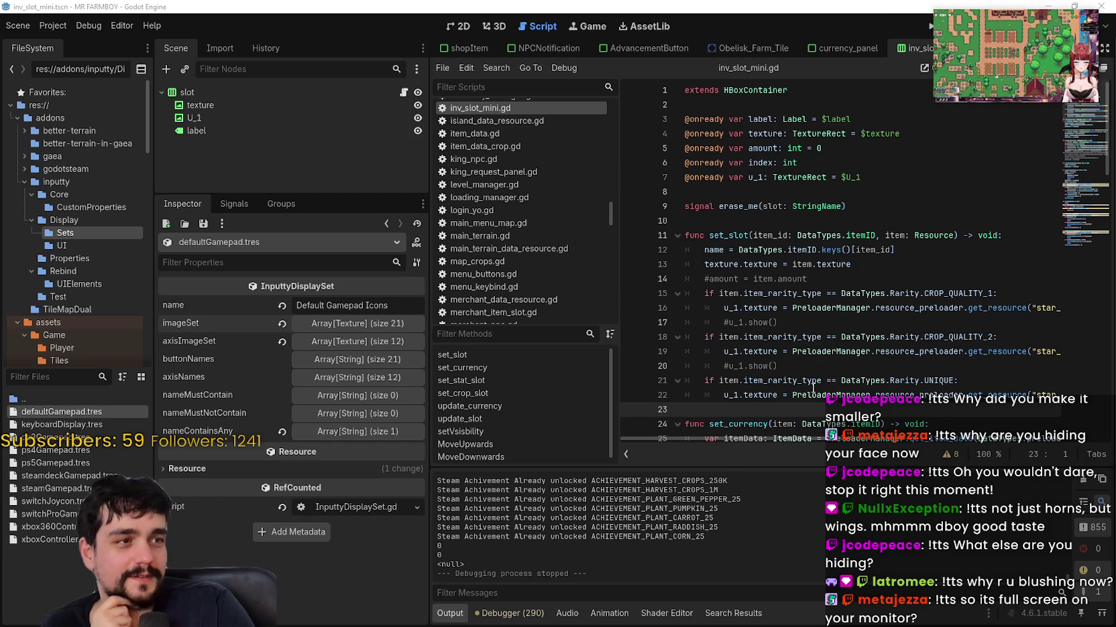
{"action": "left_click", "coordinate": [889, 352]}
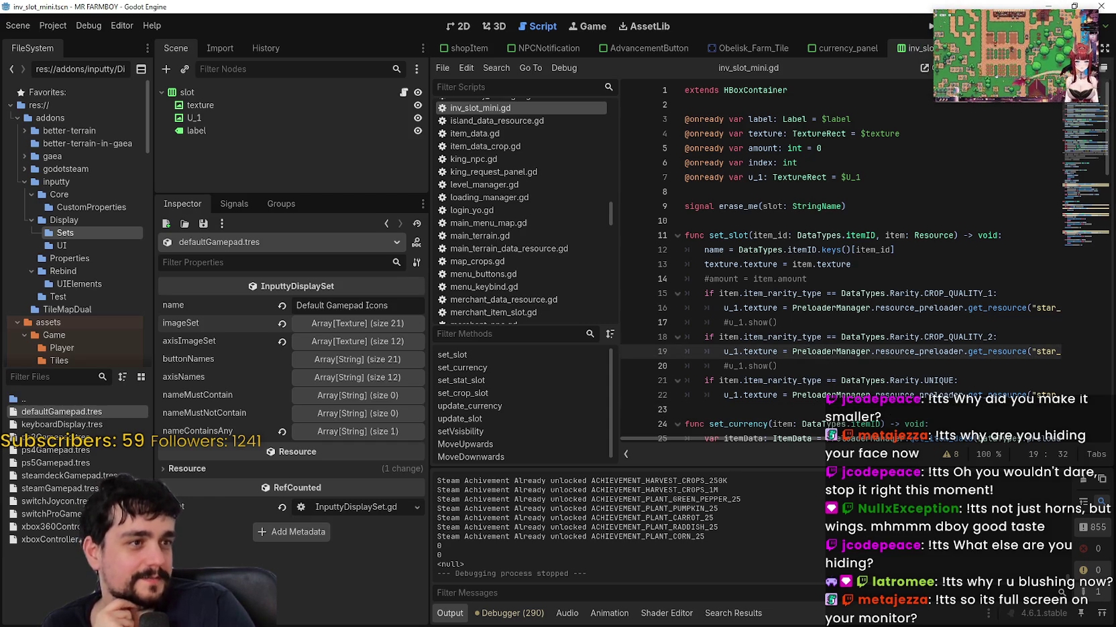
{"action": "left_click", "coordinate": [684, 191]}
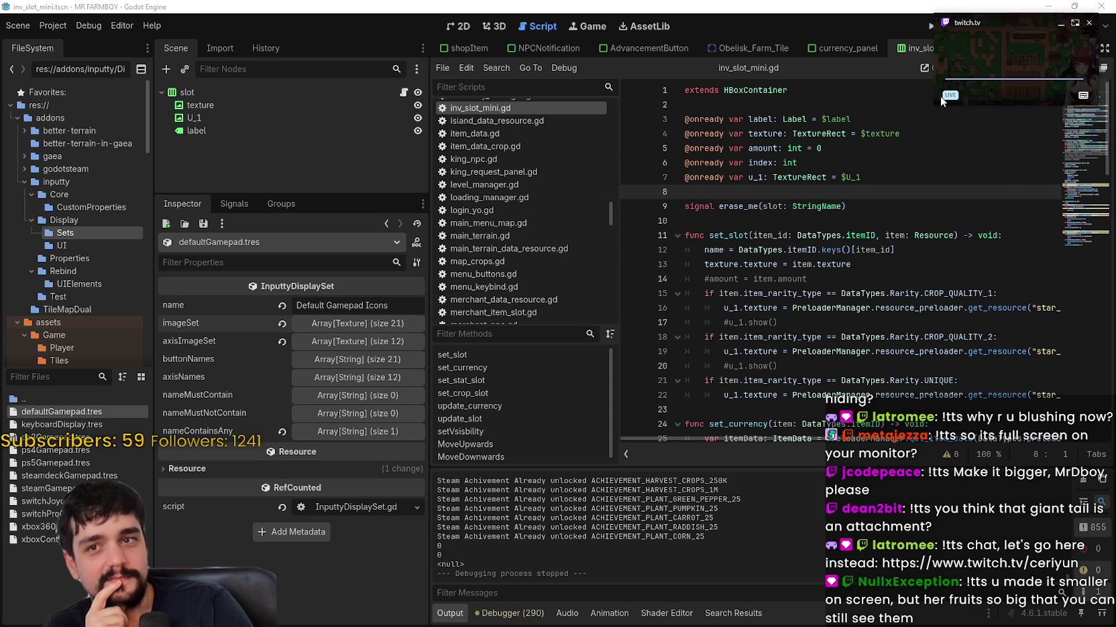
{"action": "left_click_drag", "start_coordinate": [982, 62], "coordinate": [988, 52]}
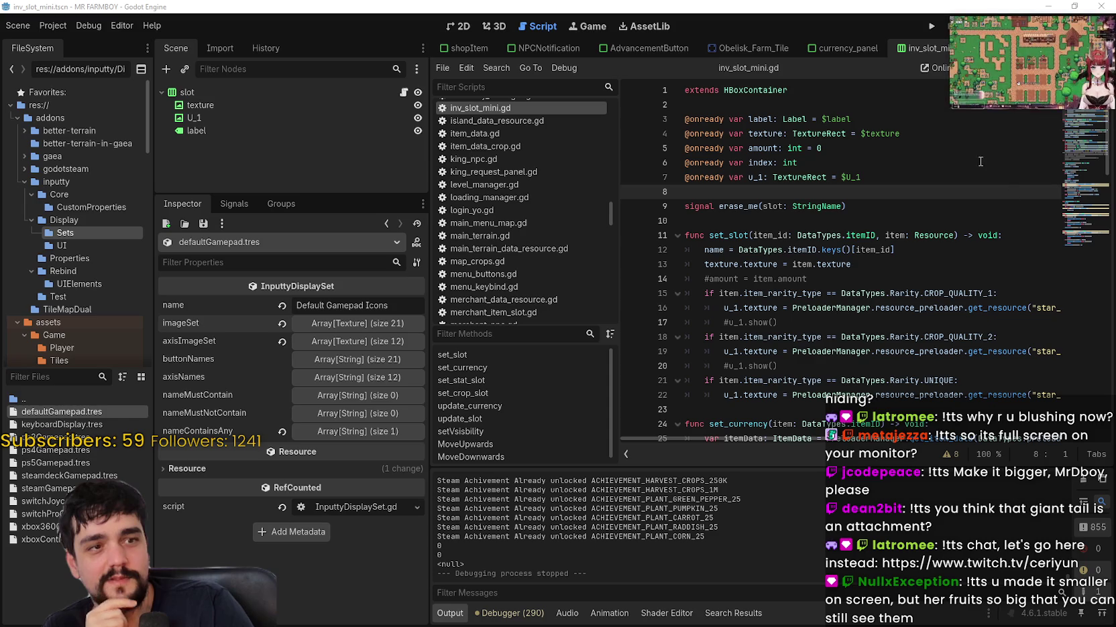
Step: Enlarge the stream window down and left over the script, then check lines 20 and 17
{"action": "mouse_move", "coordinate": [949, 112]}
{"action": "left_mouse_down"}
{"action": "mouse_move", "coordinate": [738, 232]}
{"action": "mouse_move", "coordinate": [682, 278]}
{"action": "left_mouse_up"}
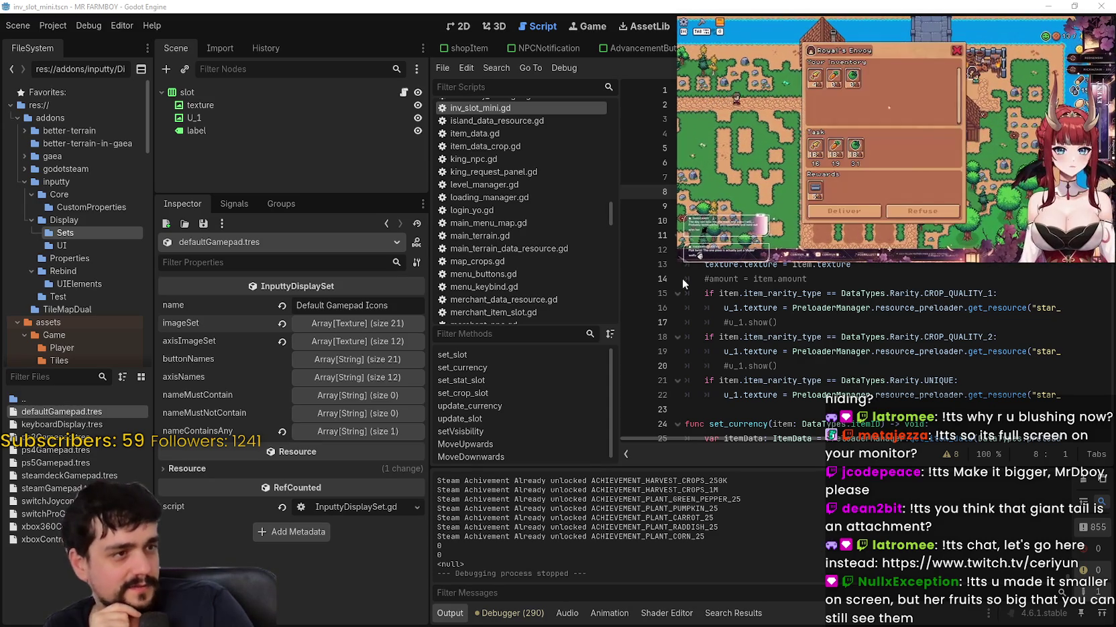
{"action": "mouse_move", "coordinate": [945, 147]}
{"action": "left_mouse_down"}
{"action": "mouse_move", "coordinate": [940, 134]}
{"action": "mouse_move", "coordinate": [950, 128]}
{"action": "left_mouse_up"}
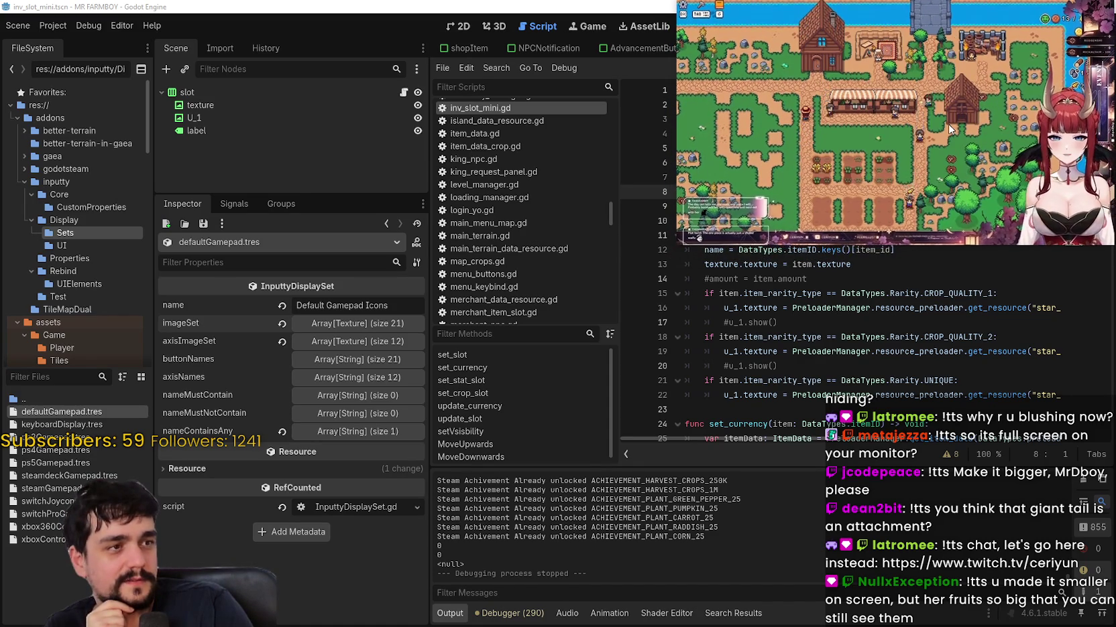
{"action": "left_click_drag", "start_coordinate": [681, 243], "coordinate": [624, 274]}
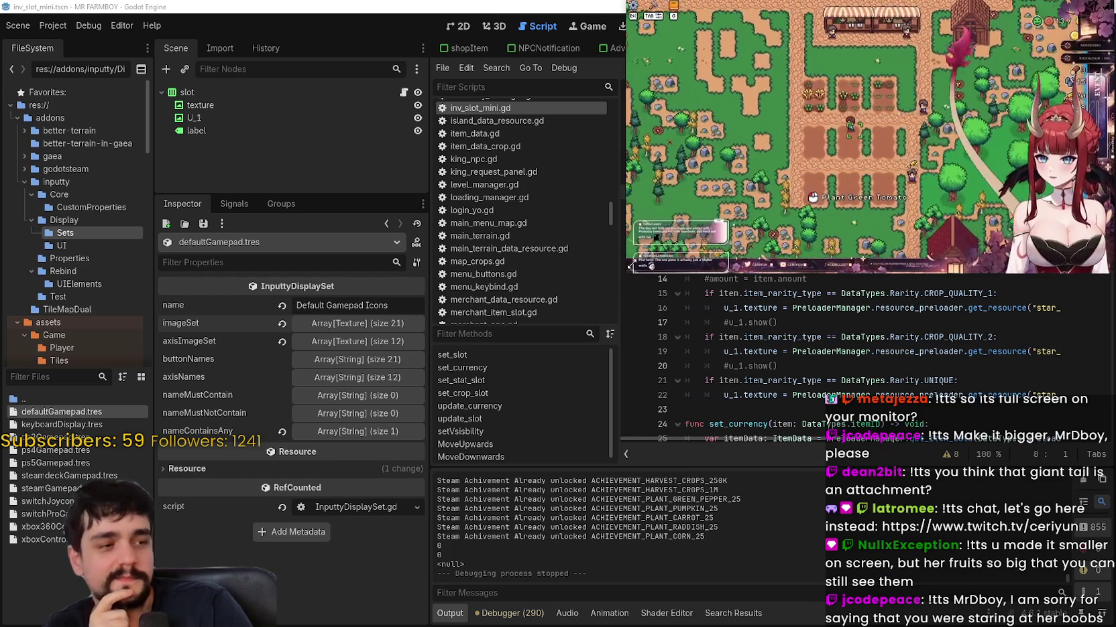
{"action": "left_click", "coordinate": [780, 362]}
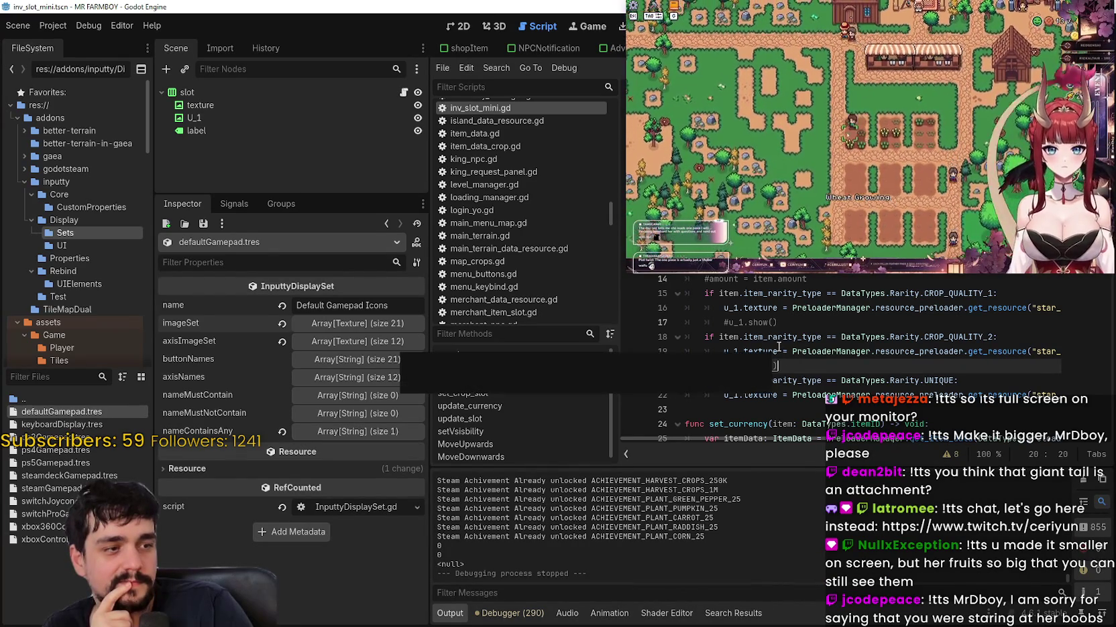
{"action": "left_click", "coordinate": [821, 327]}
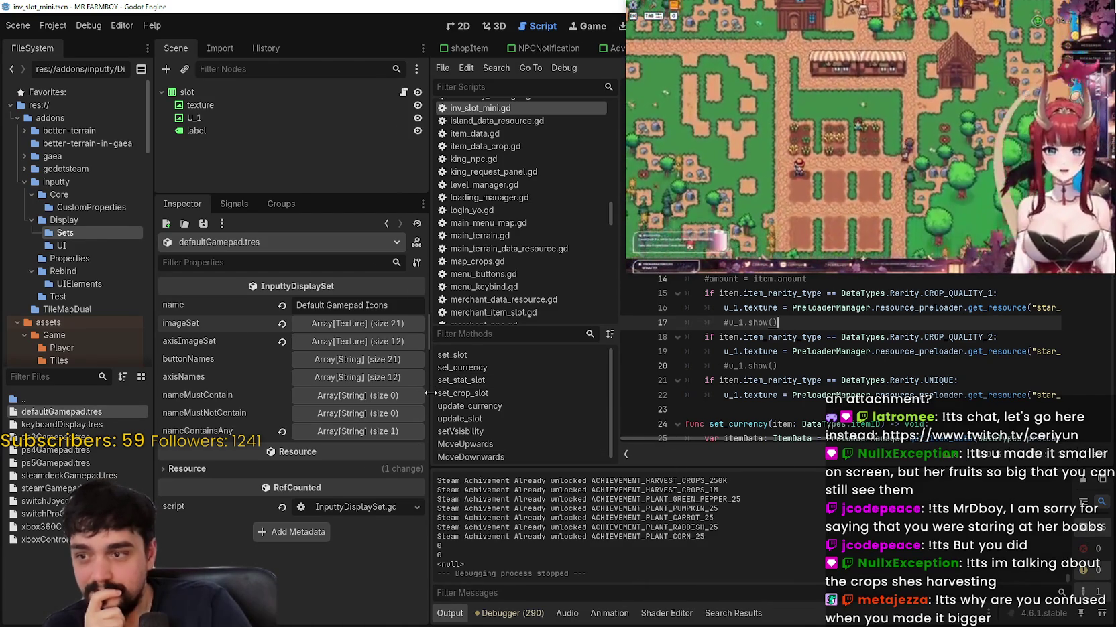
Step: Widen the script editor, then delete 'Fix the side screen for Inventory' from the Notepad list
{"action": "left_click_drag", "start_coordinate": [430, 393], "coordinate": [296, 393]}
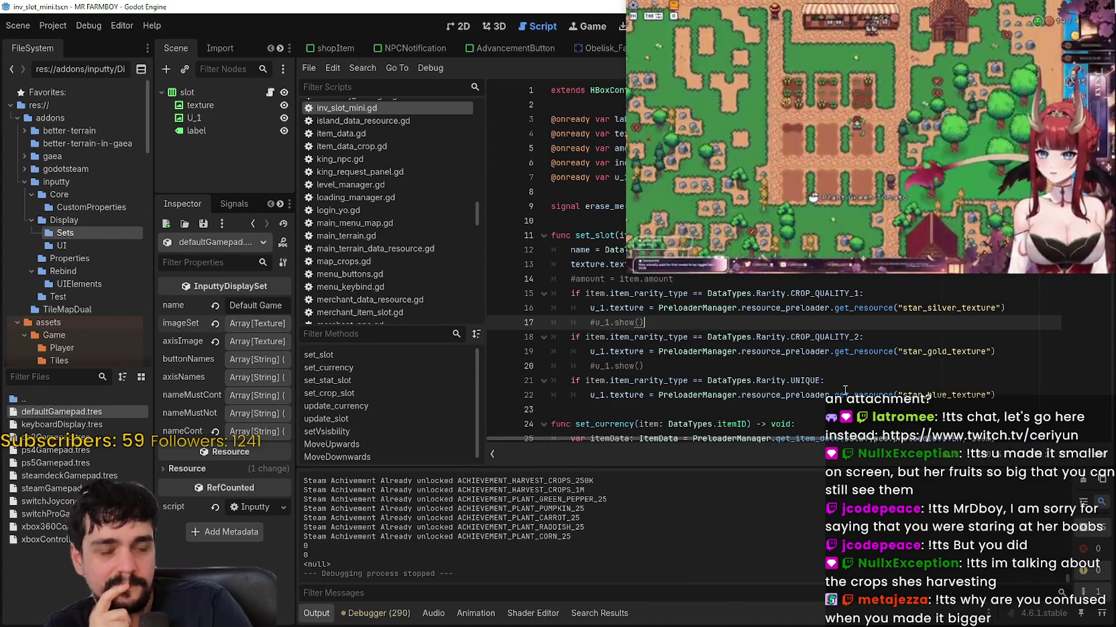
{"action": "key", "text": "alt+Tab"}
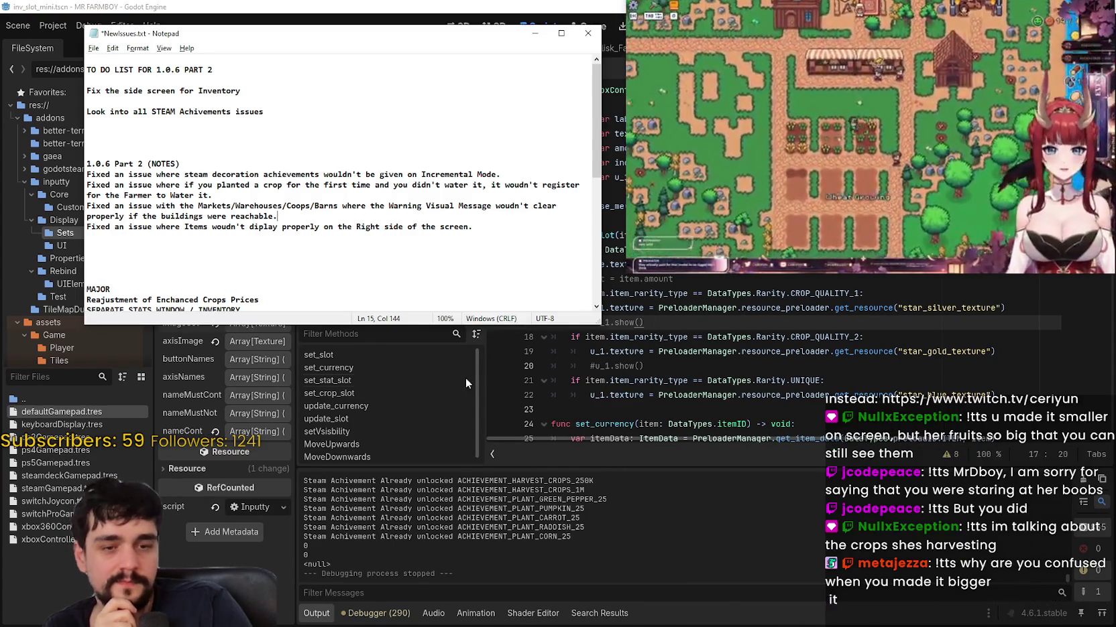
{"action": "left_click_drag", "start_coordinate": [319, 121], "coordinate": [87, 86]}
{"action": "left_click_drag", "start_coordinate": [242, 90], "coordinate": [86, 91]}
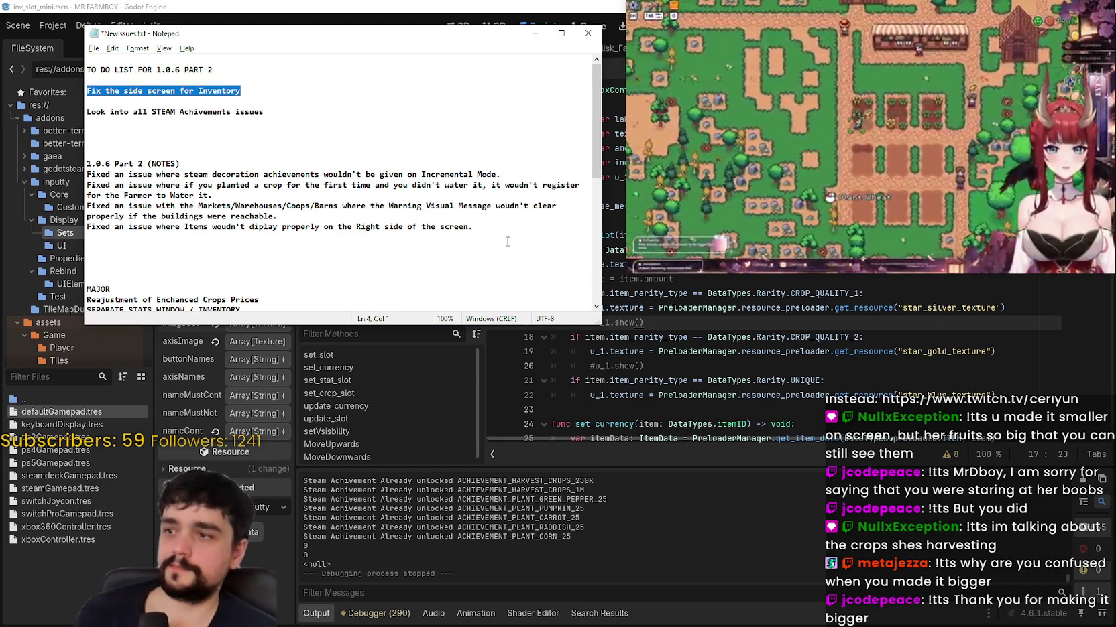
{"action": "key", "text": "BackSpace"}
{"action": "key", "text": "BackSpace"}
{"action": "key", "text": "BackSpace"}
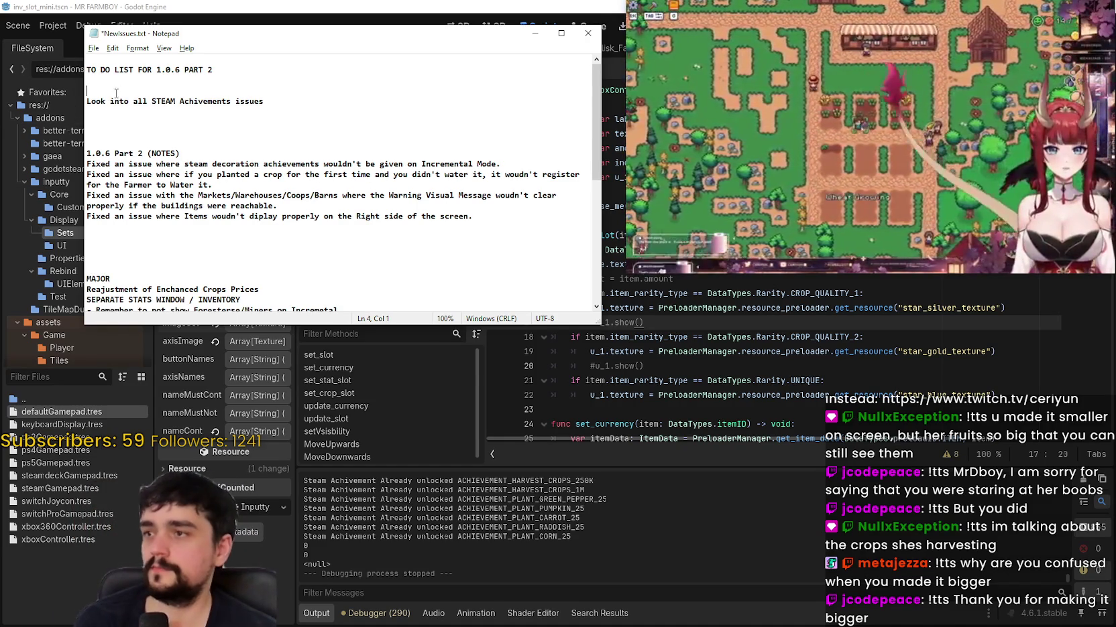
{"action": "left_click", "coordinate": [484, 221]}
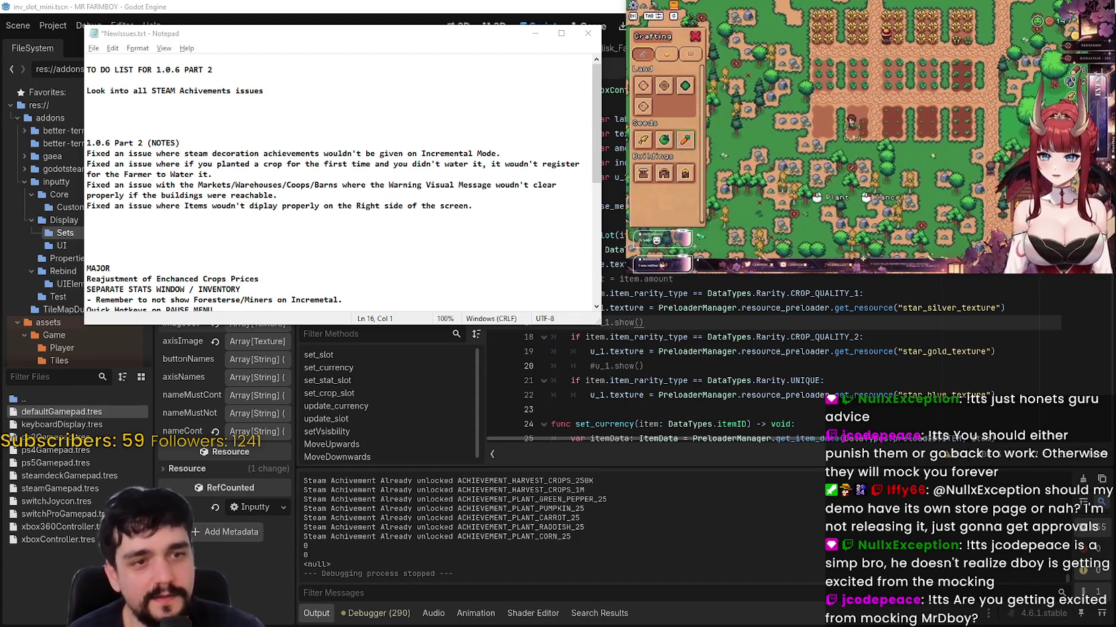
Step: Bring the Godot editor back in front of the Notepad to-do list
{"action": "left_click", "coordinate": [677, 441]}
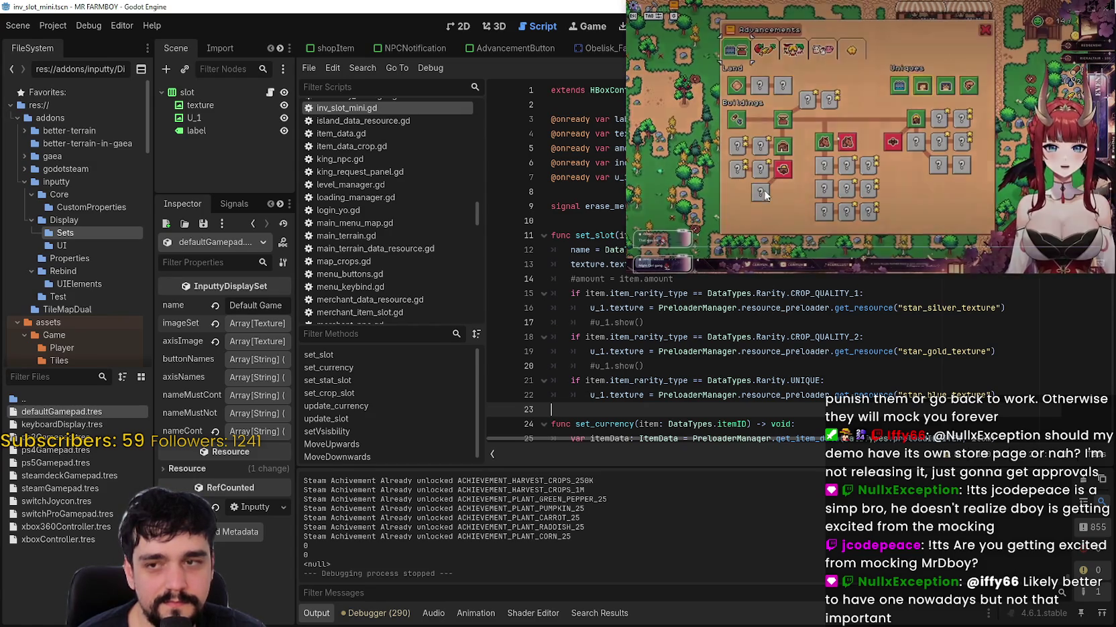
Step: Shrink the game window, review lines 9–14 of inv_slot_mini.gd, then switch back to Notepad
{"action": "left_click_drag", "start_coordinate": [627, 275], "coordinate": [674, 248]}
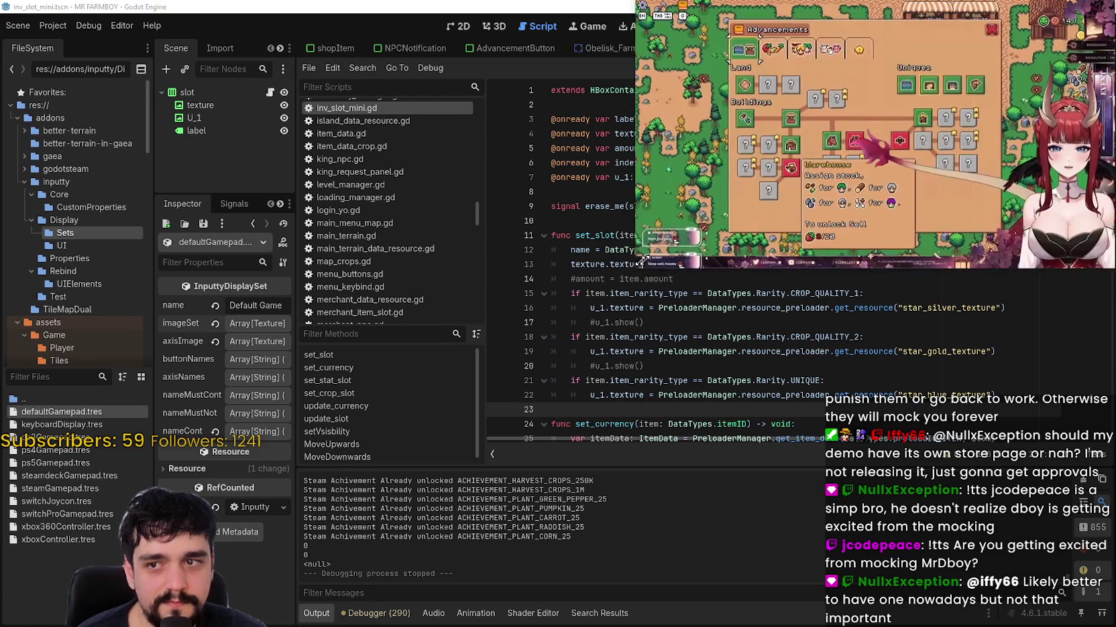
{"action": "left_click", "coordinate": [645, 279]}
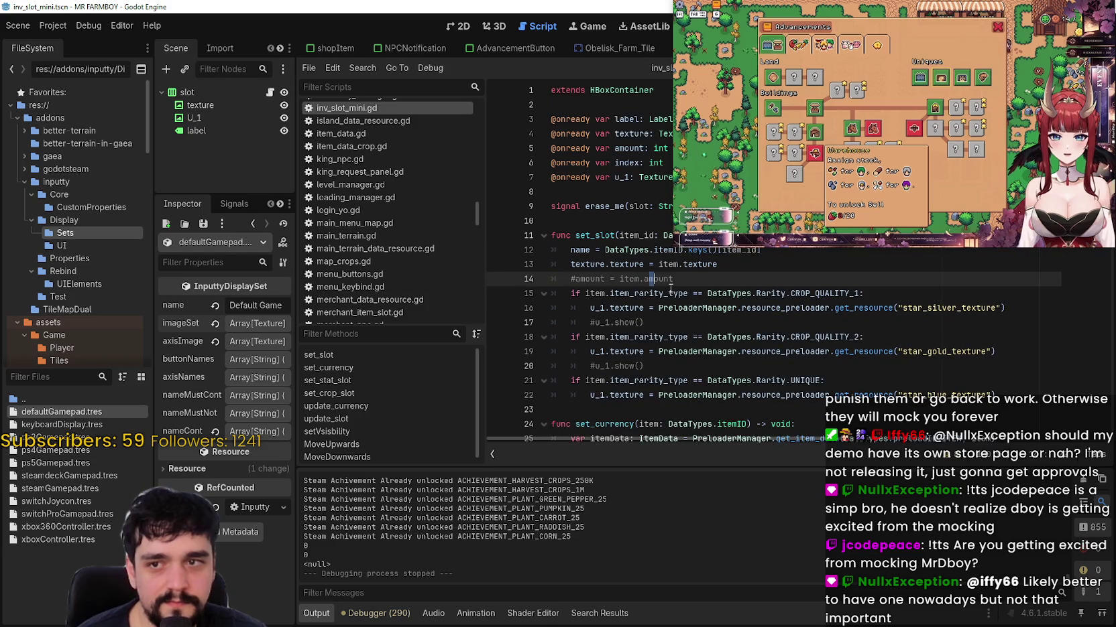
{"action": "left_click", "coordinate": [585, 193]}
{"action": "left_click", "coordinate": [584, 206]}
{"action": "left_click", "coordinate": [580, 220]}
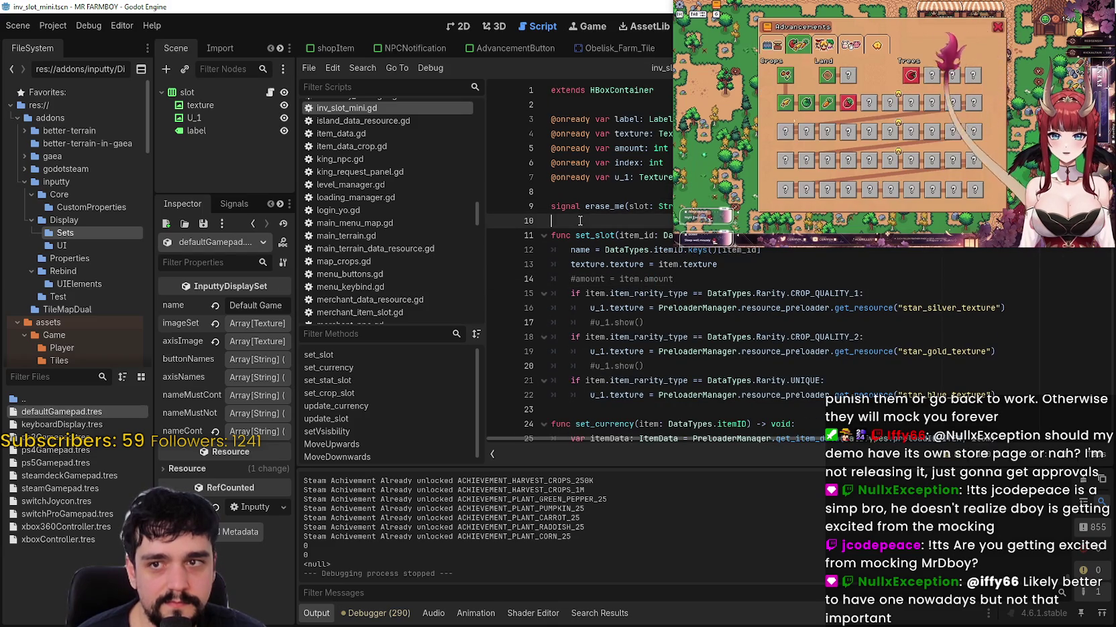
{"action": "left_click", "coordinate": [582, 203]}
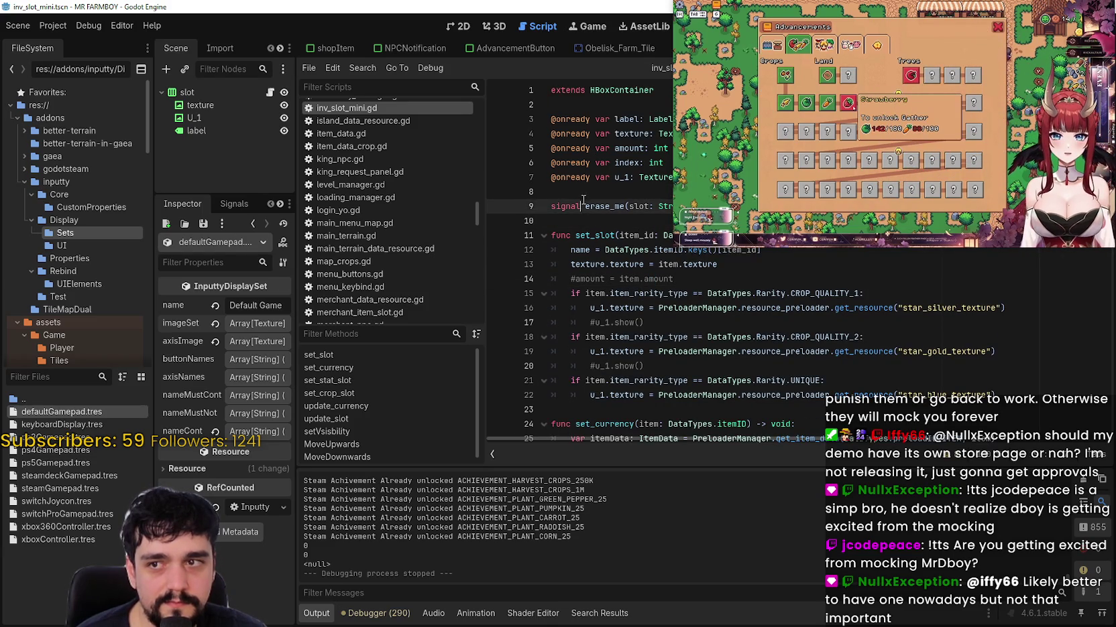
{"action": "scroll", "coordinate": [677, 315], "scroll_direction": "down", "scroll_amount": 5}
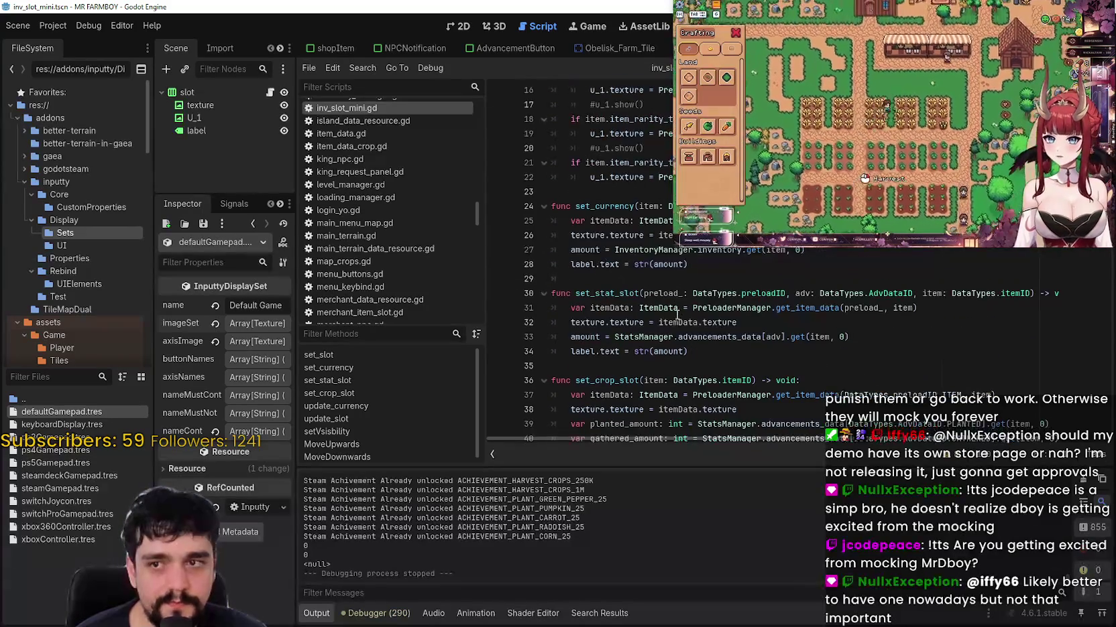
{"action": "key", "text": "alt+Tab"}
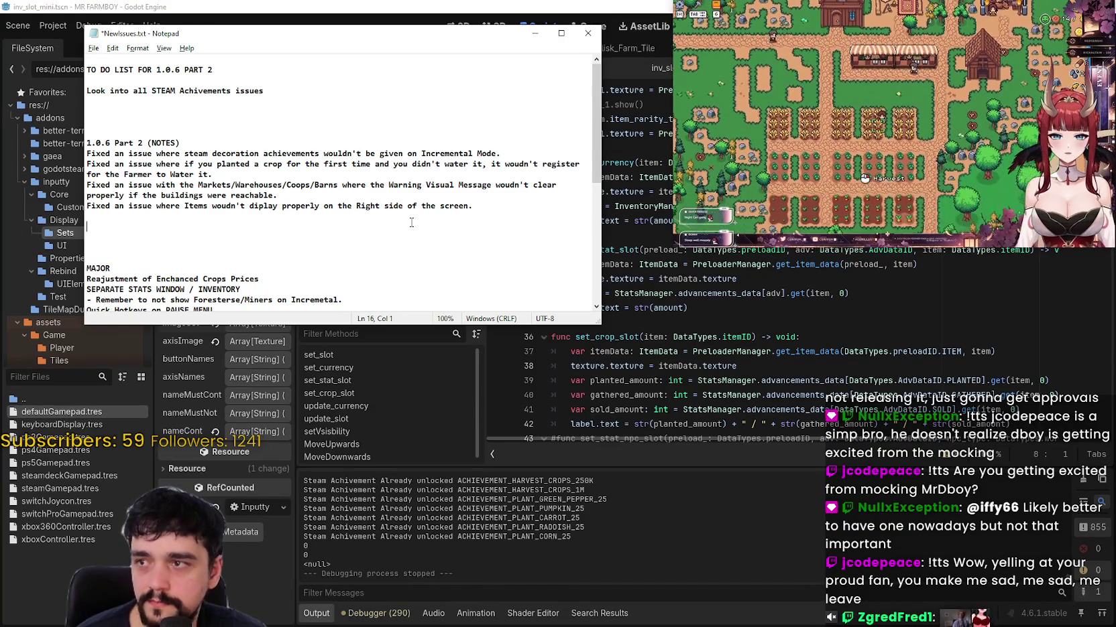
Step: Save NewIssues.txt with Ctrl+S
{"action": "key", "text": "ctrl+s"}
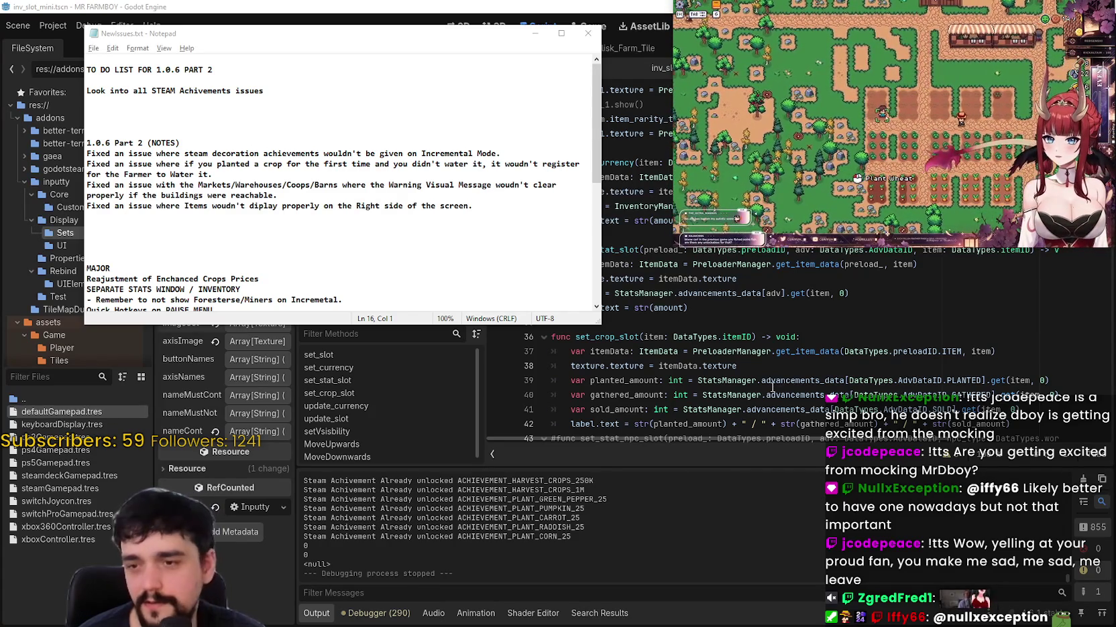
Step: Scroll inv_slot_mini.gd to review set_stat_slot's label text on line 34 and set_crop_slot
{"action": "left_click", "coordinate": [770, 380]}
{"action": "scroll", "coordinate": [756, 372], "scroll_direction": "down", "scroll_amount": 2}
{"action": "scroll", "coordinate": [755, 372], "scroll_direction": "up", "scroll_amount": 5}
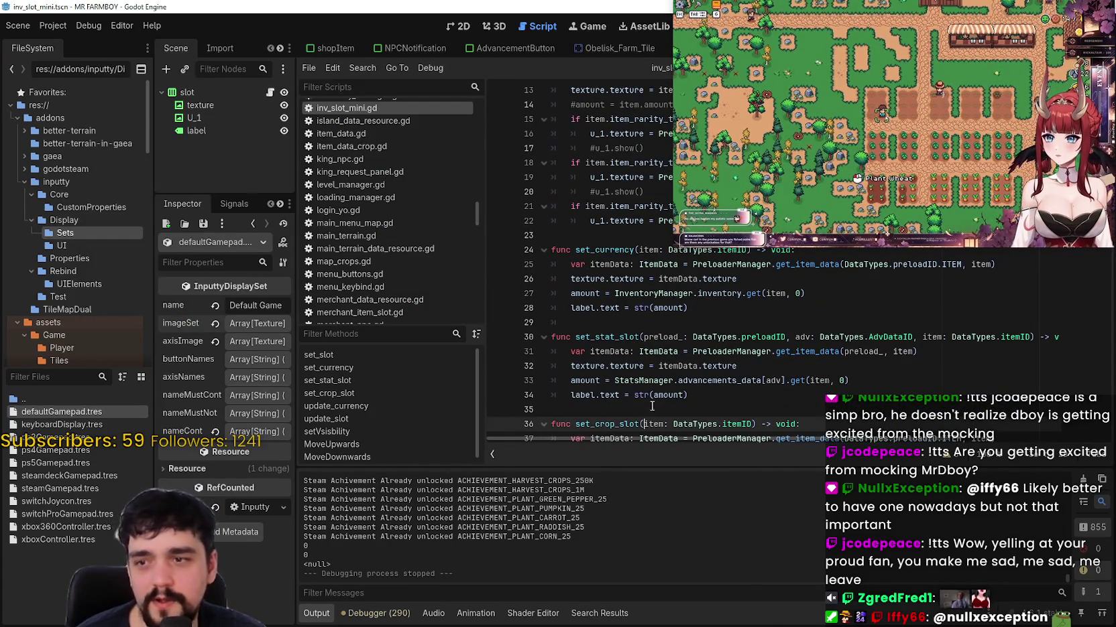
{"action": "left_click", "coordinate": [651, 398]}
{"action": "scroll", "coordinate": [650, 398], "scroll_direction": "down", "scroll_amount": 1}
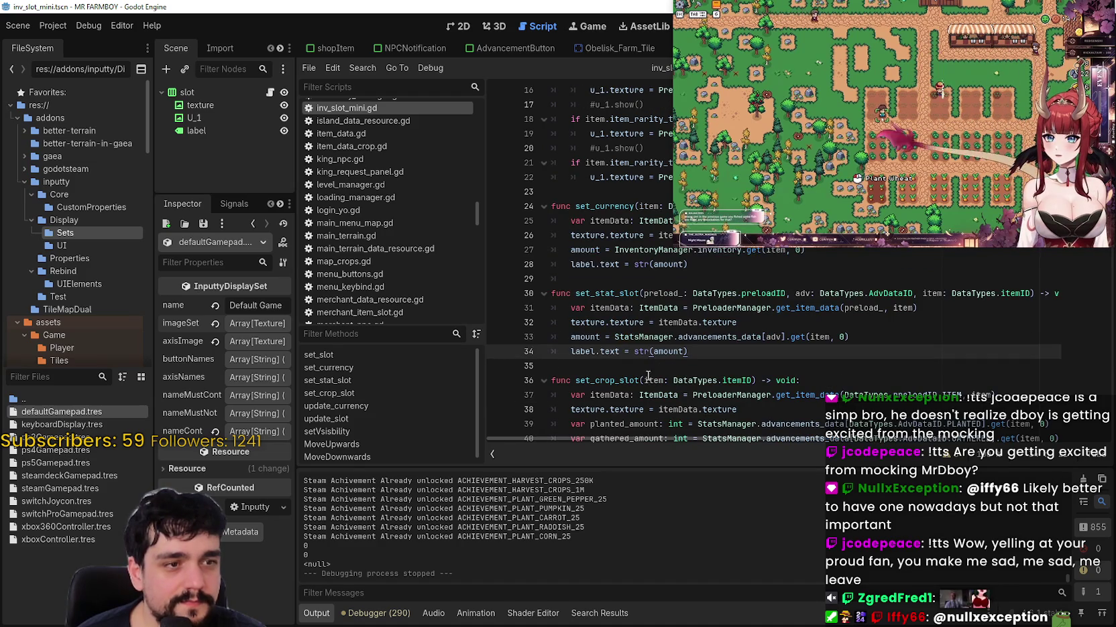
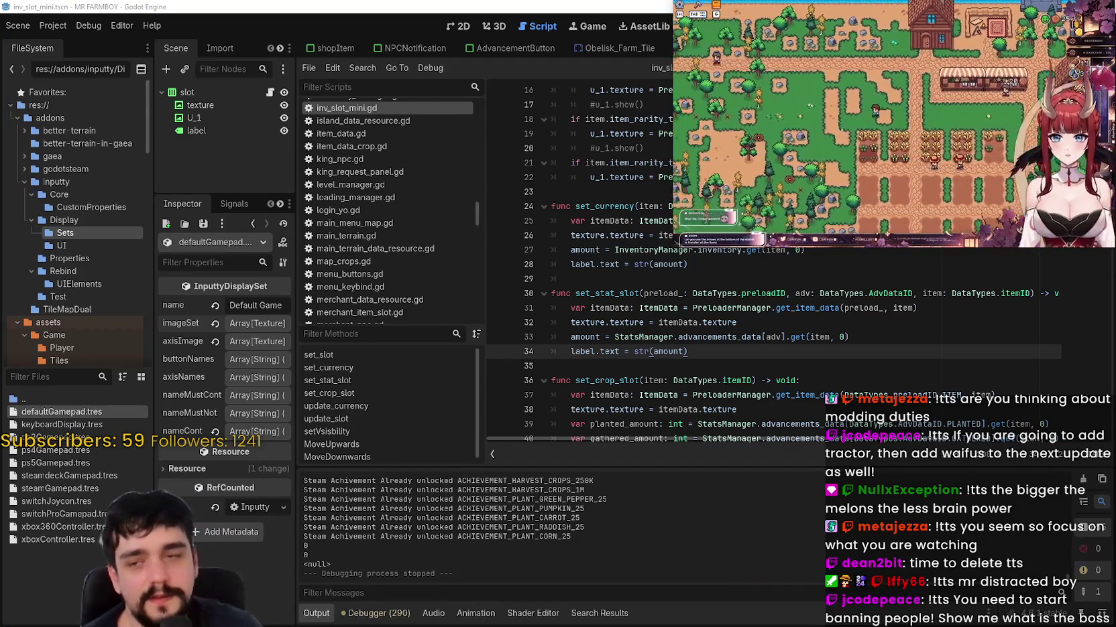
Step: Place the caret at the texture assignment on line 32, then switch to the Trello board in Chrome
{"action": "left_click", "coordinate": [771, 322]}
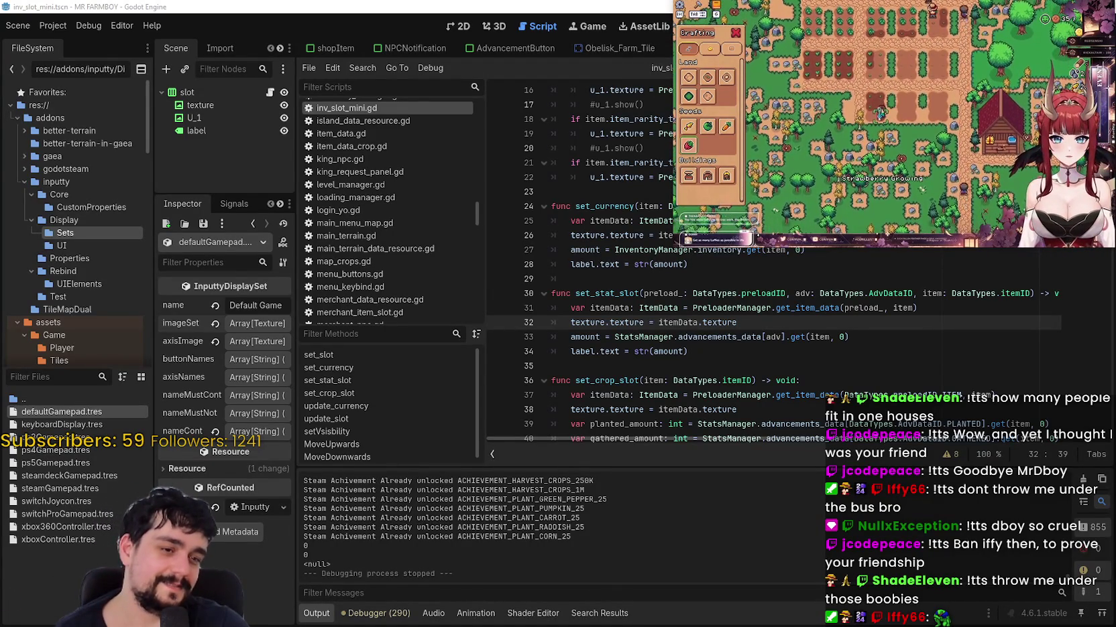
{"action": "key", "text": "alt+Tab"}
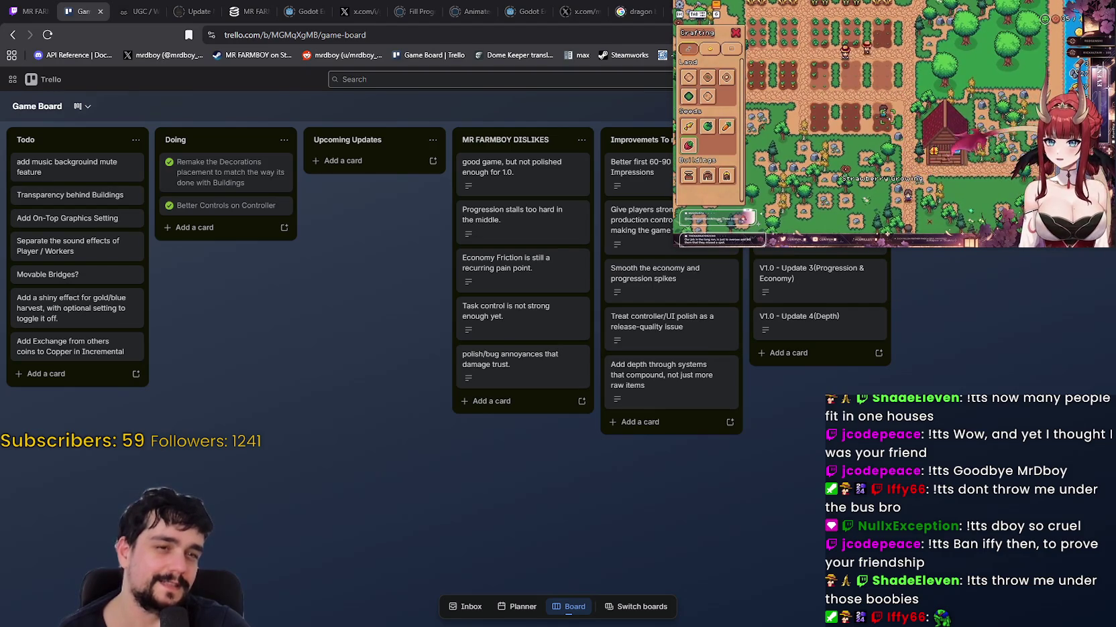
Step: Minimize Chrome to return to the inv_slot_mini.gd script in Godot
{"action": "left_click", "coordinate": [1044, 11]}
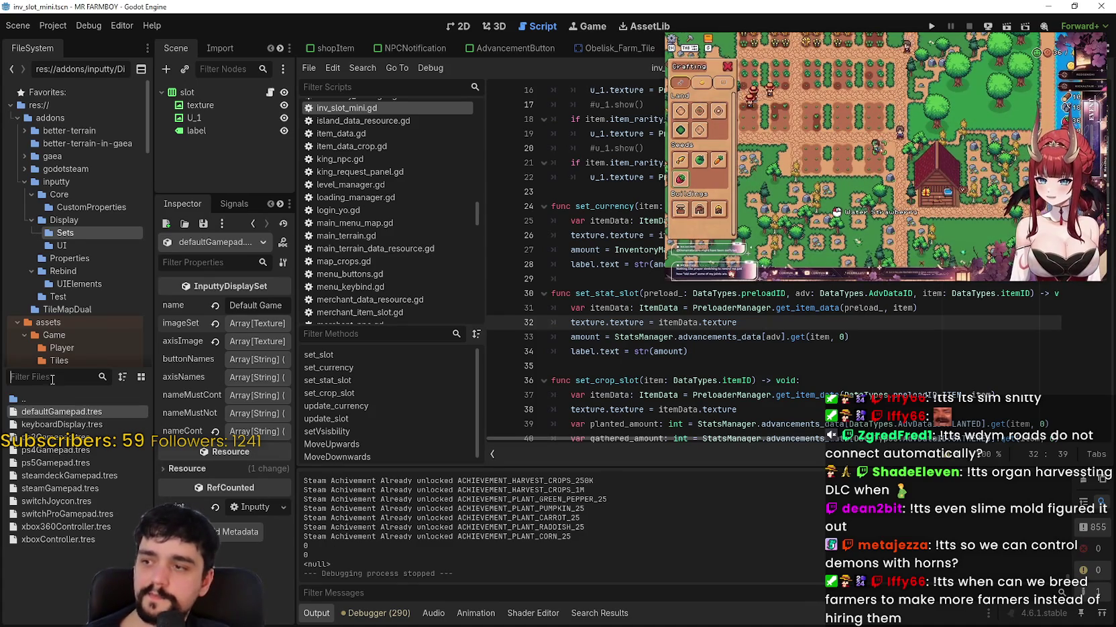
Step: Filter the FileSystem by 'cr' and open the base_crop_crop scene and its base_crop_crop.gd script
{"action": "left_click", "coordinate": [52, 384]}
{"action": "type", "text": "crop"}
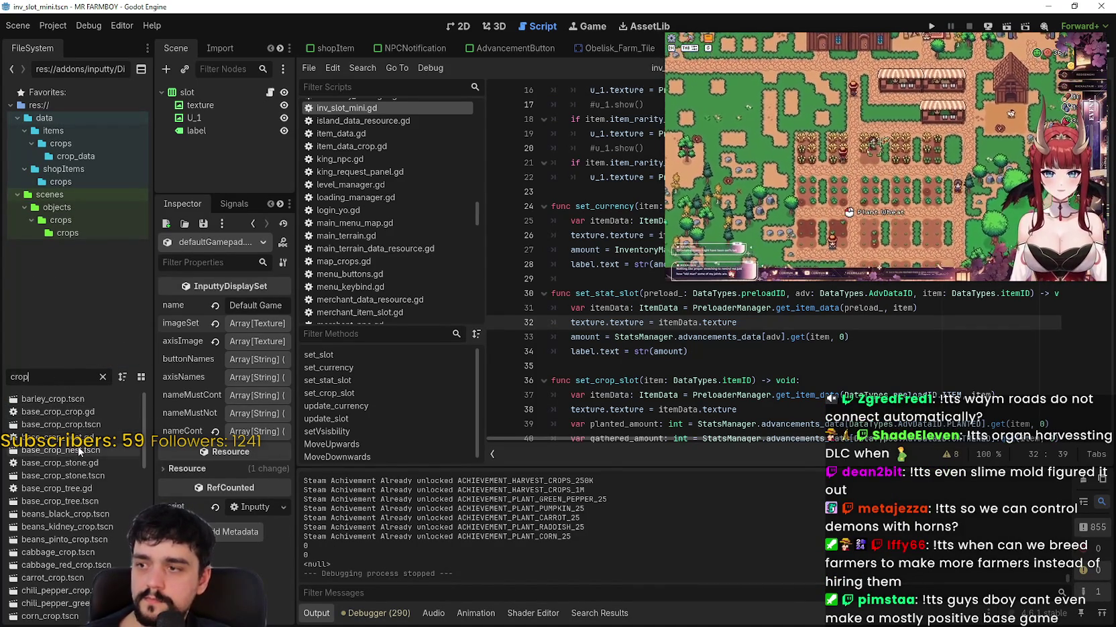
{"action": "double_click", "coordinate": [82, 424]}
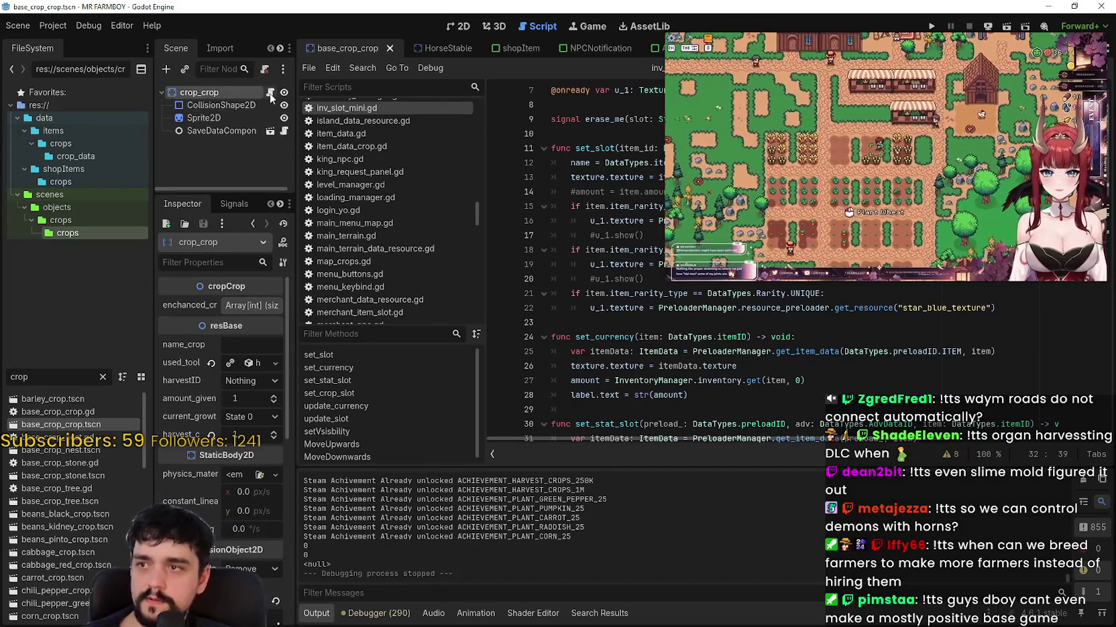
{"action": "left_click", "coordinate": [270, 91]}
Step: Find the add_to_farmer call near remove_from_gatherer on line 188 and search the script for add_to_farmer
{"action": "scroll", "coordinate": [759, 351], "scroll_direction": "down", "scroll_amount": 6}
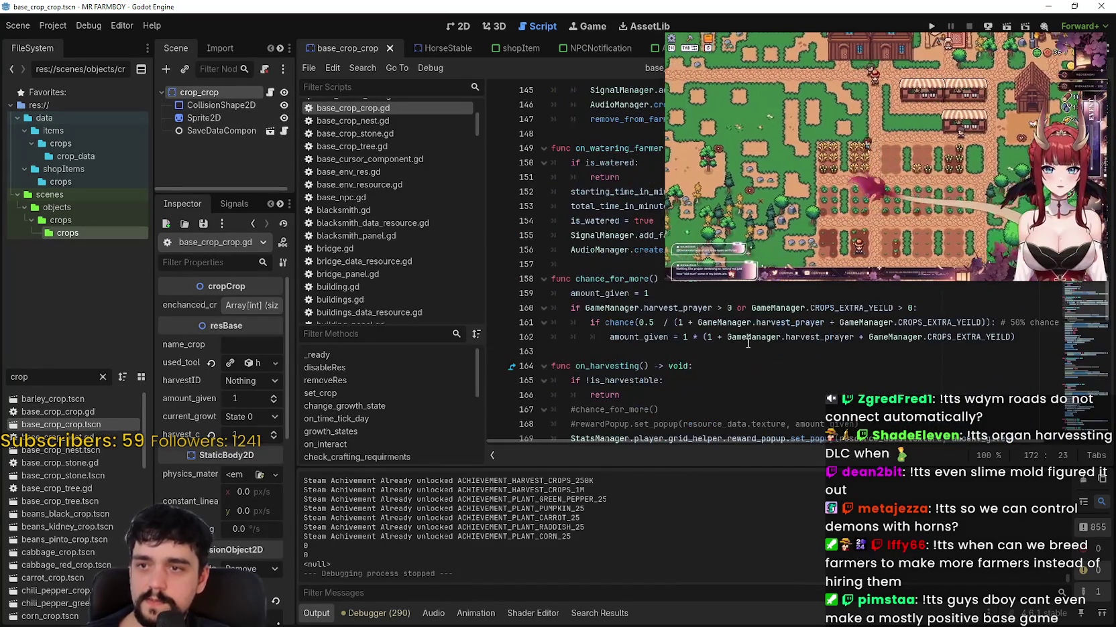
{"action": "double_click", "coordinate": [638, 323]}
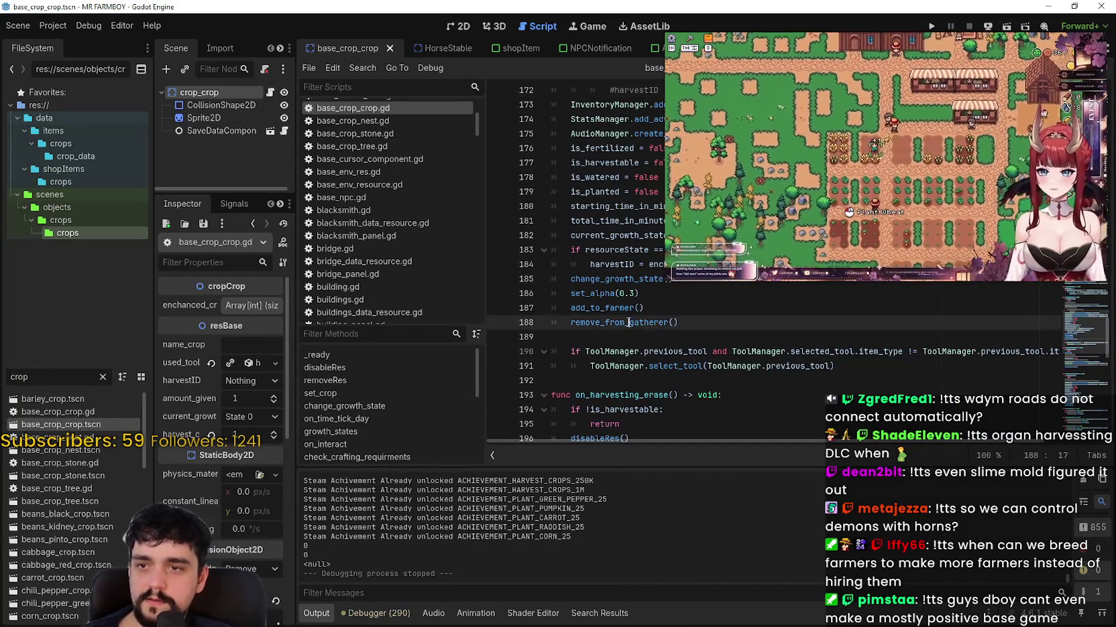
{"action": "scroll", "coordinate": [597, 333], "scroll_direction": "up", "scroll_amount": 1}
{"action": "left_click", "coordinate": [635, 331]}
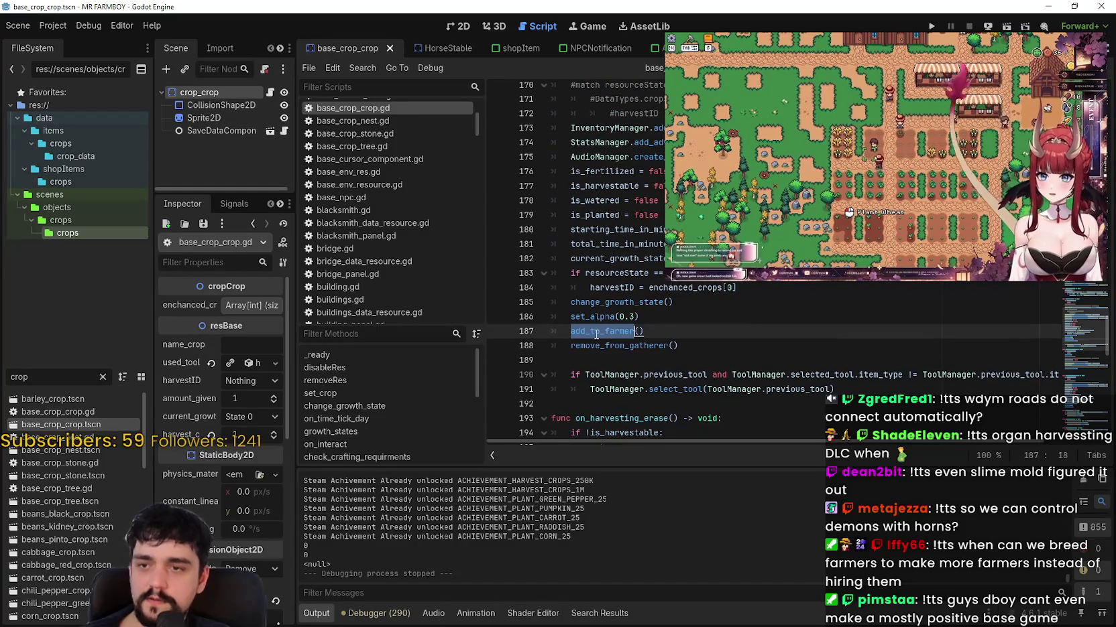
{"action": "scroll", "coordinate": [643, 341], "scroll_direction": "up", "scroll_amount": 4}
{"action": "scroll", "coordinate": [643, 341], "scroll_direction": "down", "scroll_amount": 5}
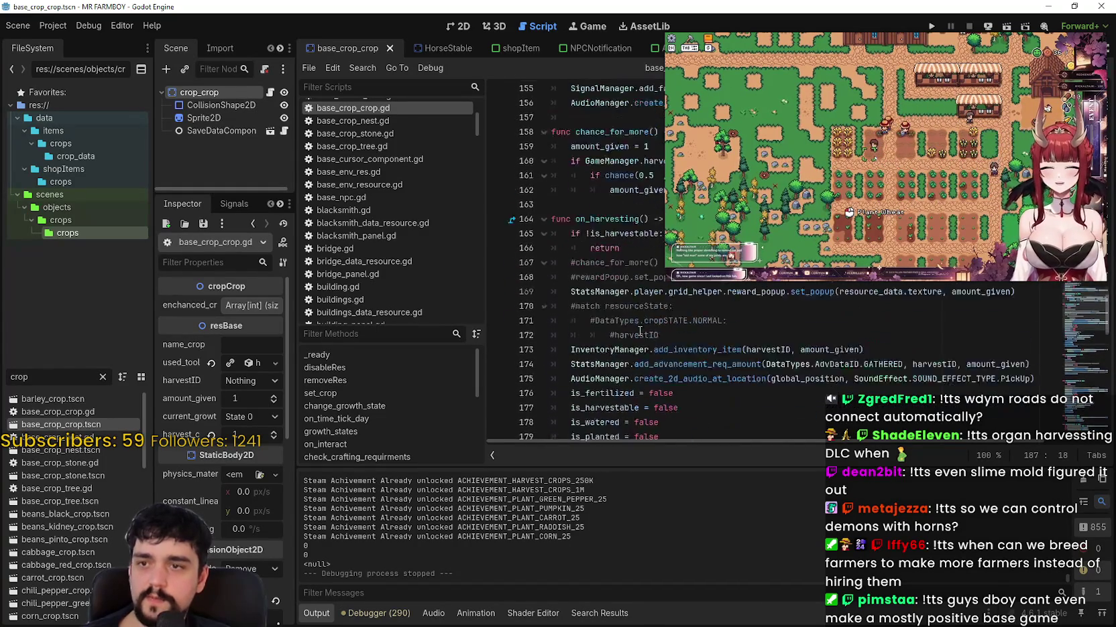
{"action": "key", "text": "ctrl+f"}
{"action": "left_click", "coordinate": [941, 455]}
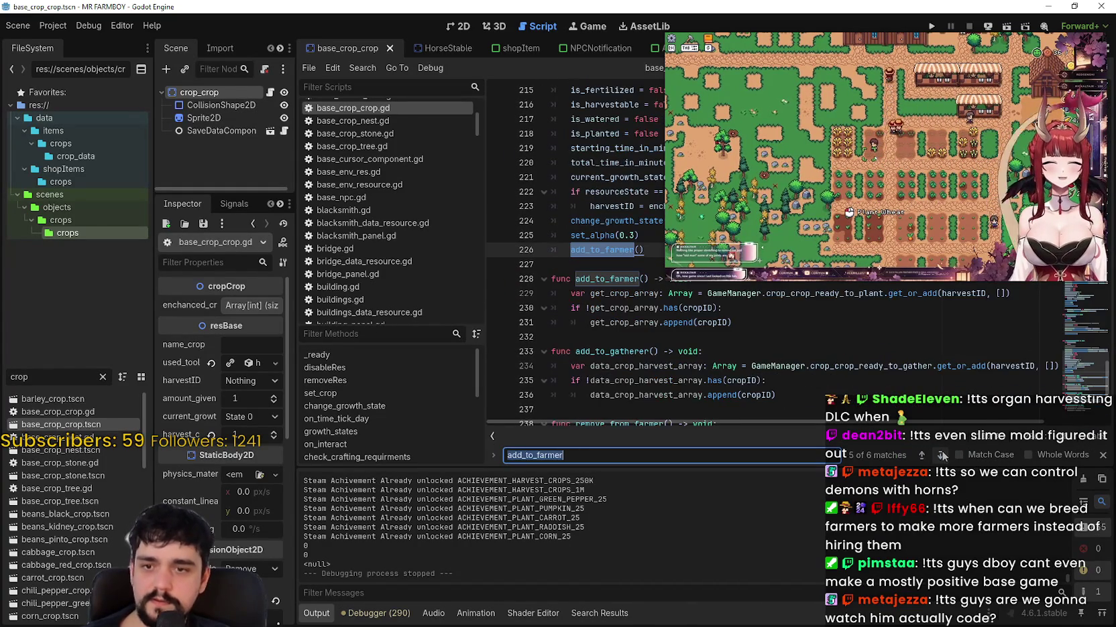
Step: Jump to the add_to_farmer definition at line 228 and select the cropID check on line 230
{"action": "left_click", "coordinate": [942, 456]}
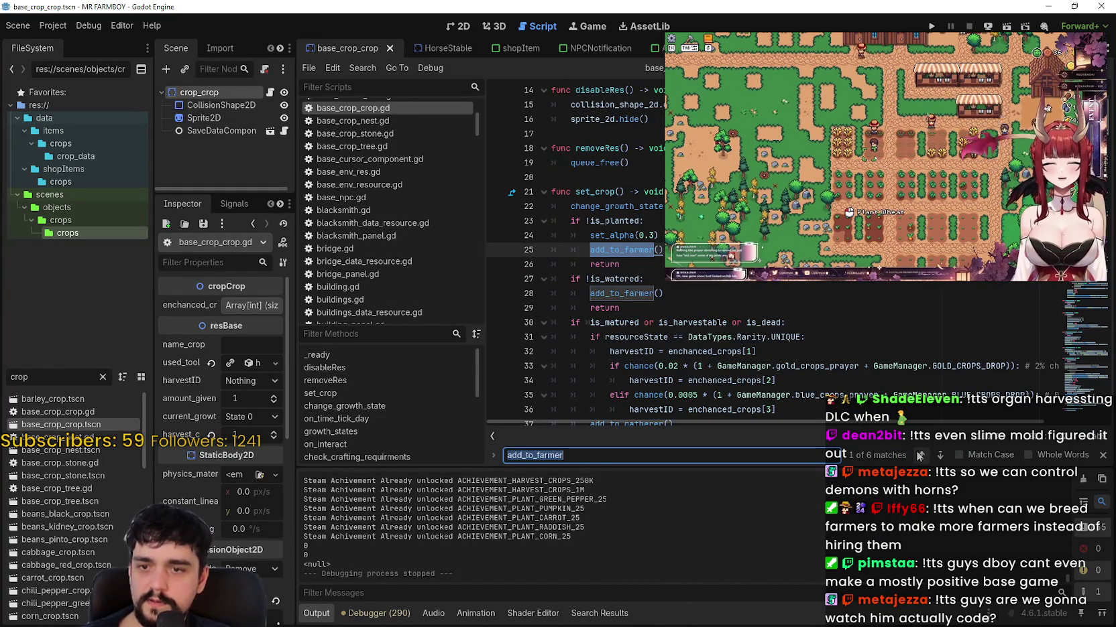
{"action": "scroll", "coordinate": [730, 319], "scroll_direction": "up", "scroll_amount": 2}
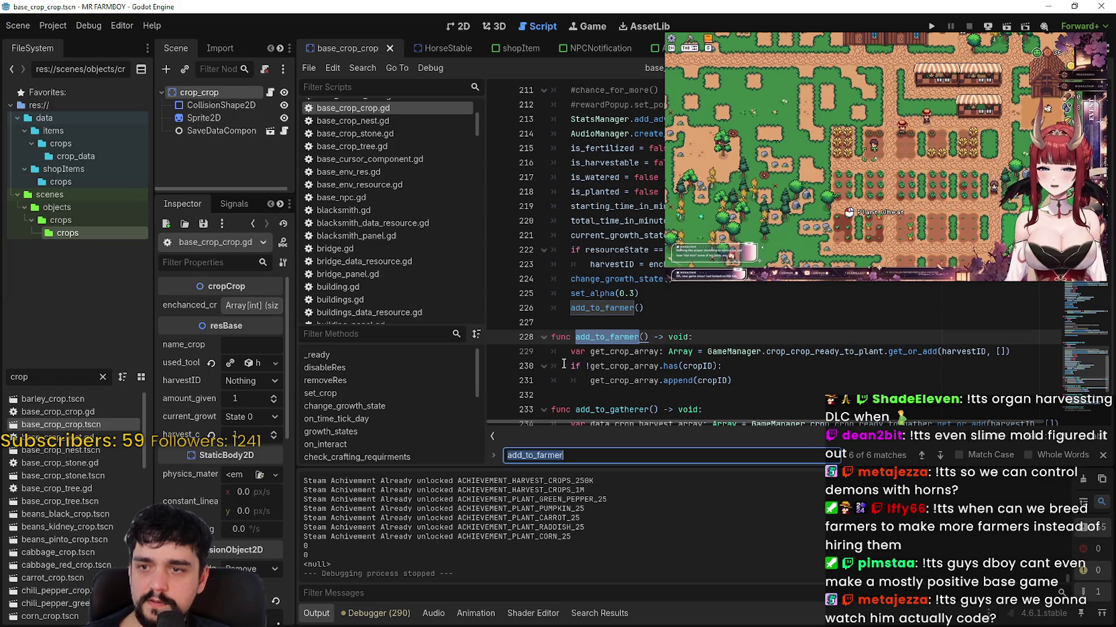
{"action": "left_click_drag", "start_coordinate": [571, 366], "coordinate": [736, 368]}
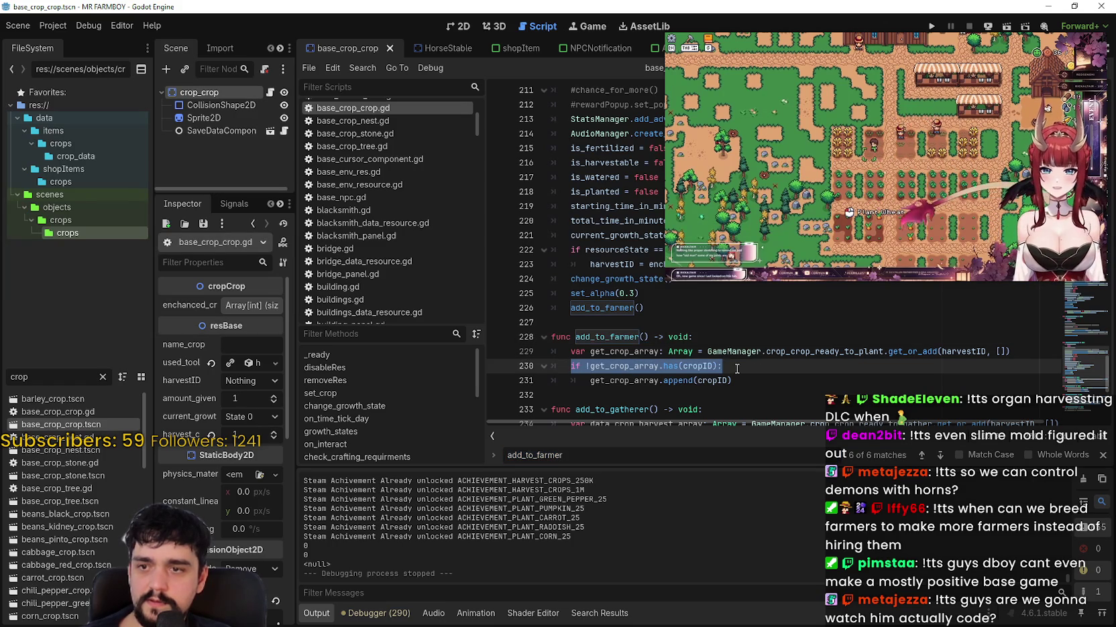
{"action": "scroll", "coordinate": [737, 369], "scroll_direction": "down", "scroll_amount": 1}
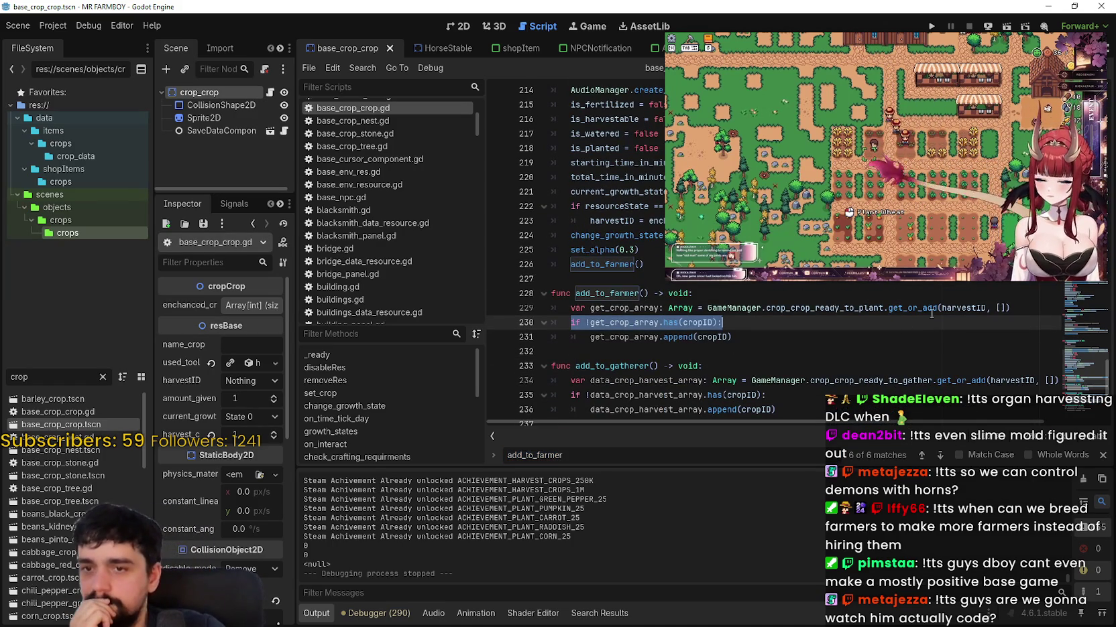
Step: Select the add_to_farmer function and highlight cropID in the check and append on lines 230–231
{"action": "key", "text": "ctrl+v"}
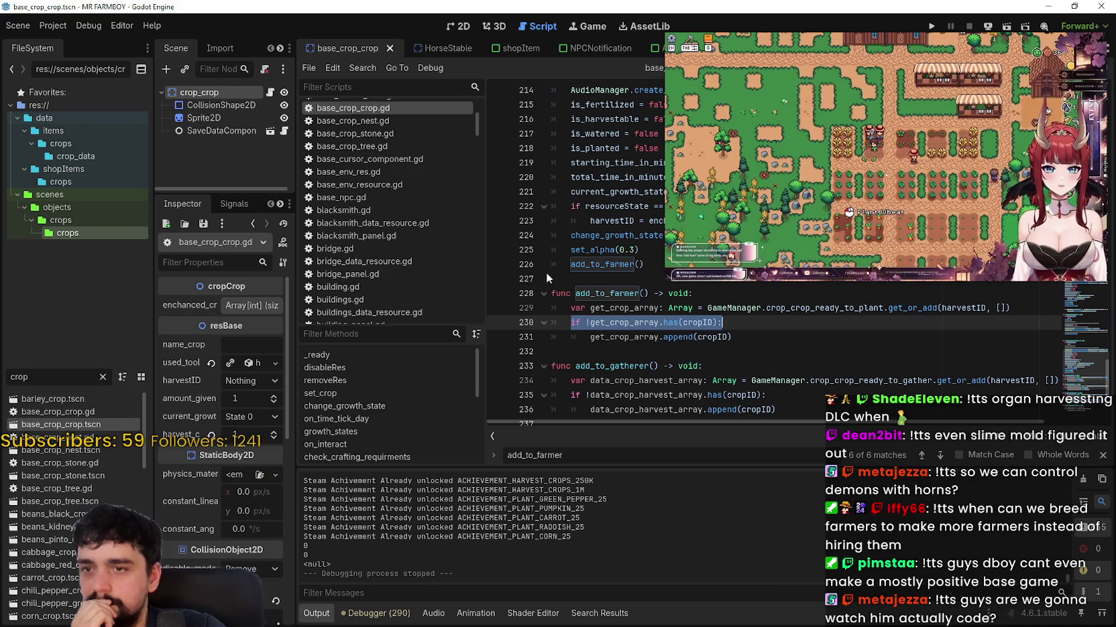
{"action": "key", "text": "shift+Up"}
{"action": "key", "text": "shift+Up"}
{"action": "key", "text": "shift+Up"}
{"action": "key", "text": "shift+Home"}
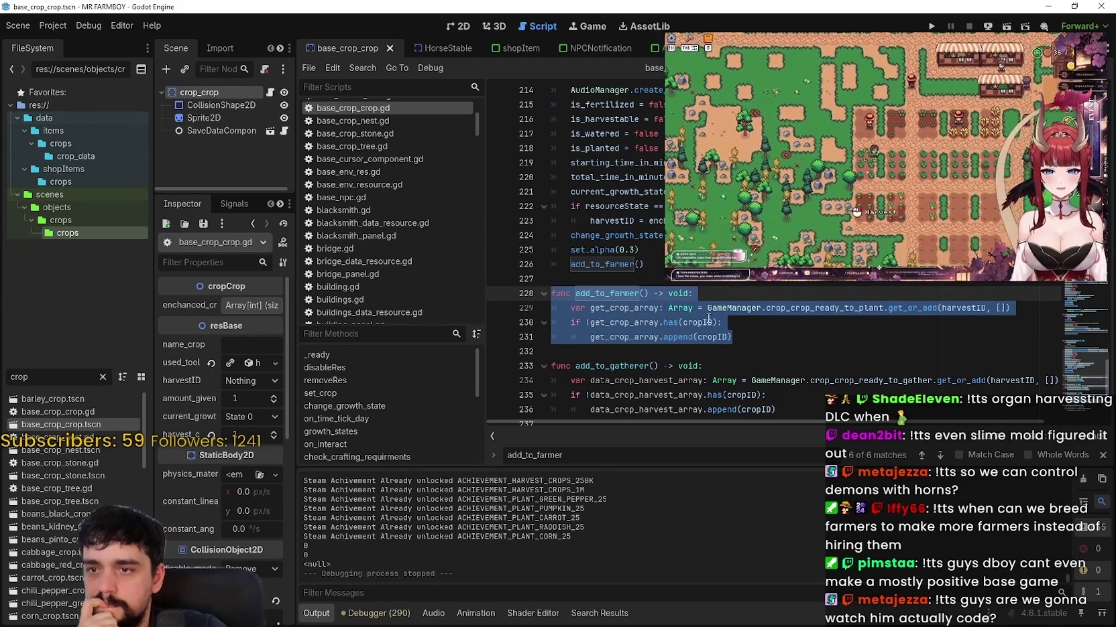
{"action": "double_click", "coordinate": [709, 322]}
{"action": "double_click", "coordinate": [711, 336]}
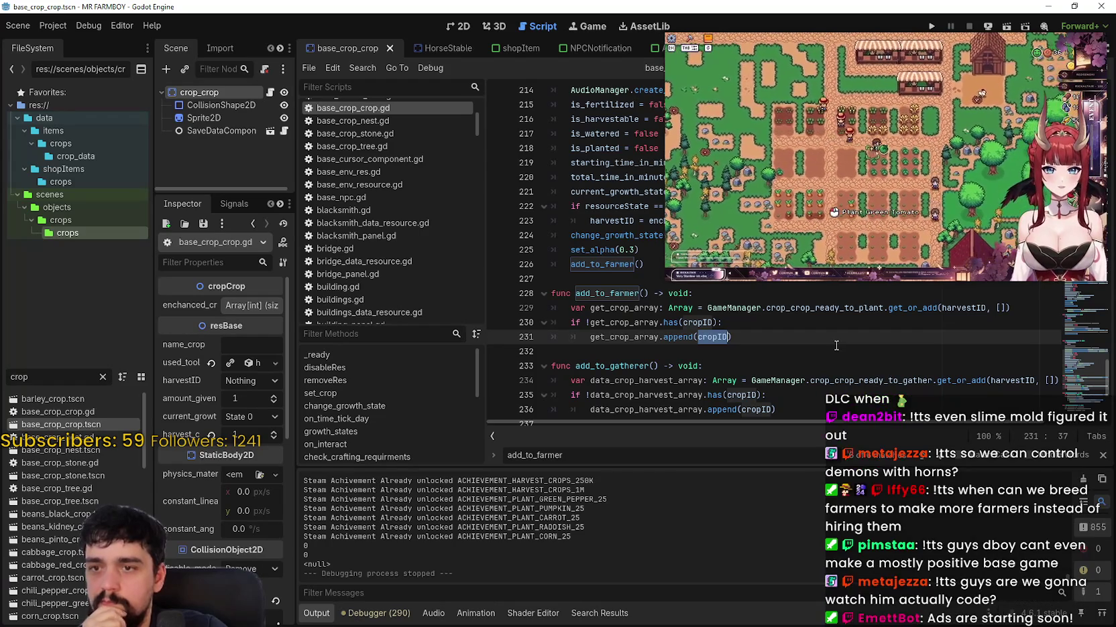
{"action": "left_click", "coordinate": [829, 349]}
{"action": "scroll", "coordinate": [829, 349], "scroll_direction": "down", "scroll_amount": 4}
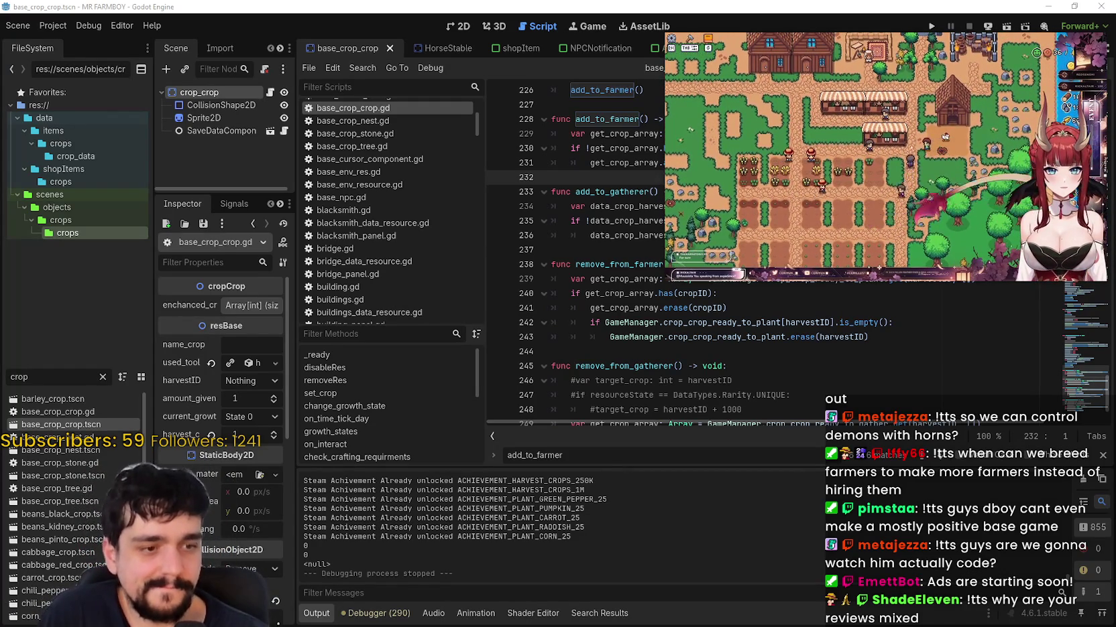
Step: Bring the Steam window forward, reposition it, and go to the game library
{"action": "key", "text": "alt+Tab"}
{"action": "mouse_move", "coordinate": [516, 49]}
{"action": "left_mouse_down"}
{"action": "mouse_move", "coordinate": [476, 81]}
{"action": "mouse_move", "coordinate": [417, 92]}
{"action": "left_mouse_up"}
{"action": "left_click", "coordinate": [214, 92]}
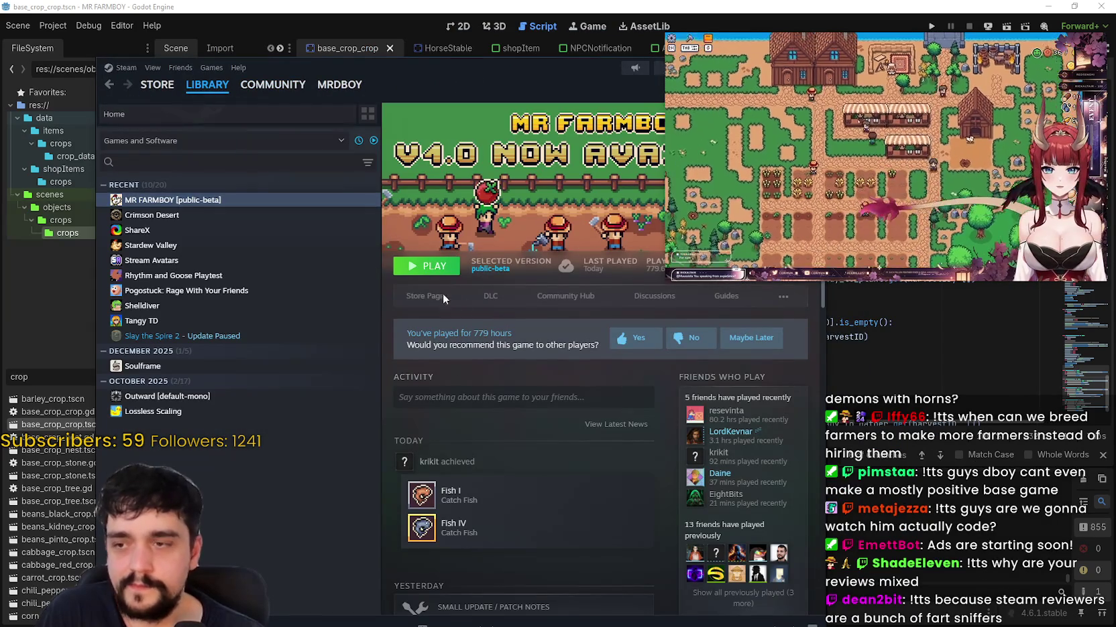
Step: Go from the MR FARMBOY store page to its community hub reviews and open a Not Recommended review
{"action": "left_click", "coordinate": [427, 299]}
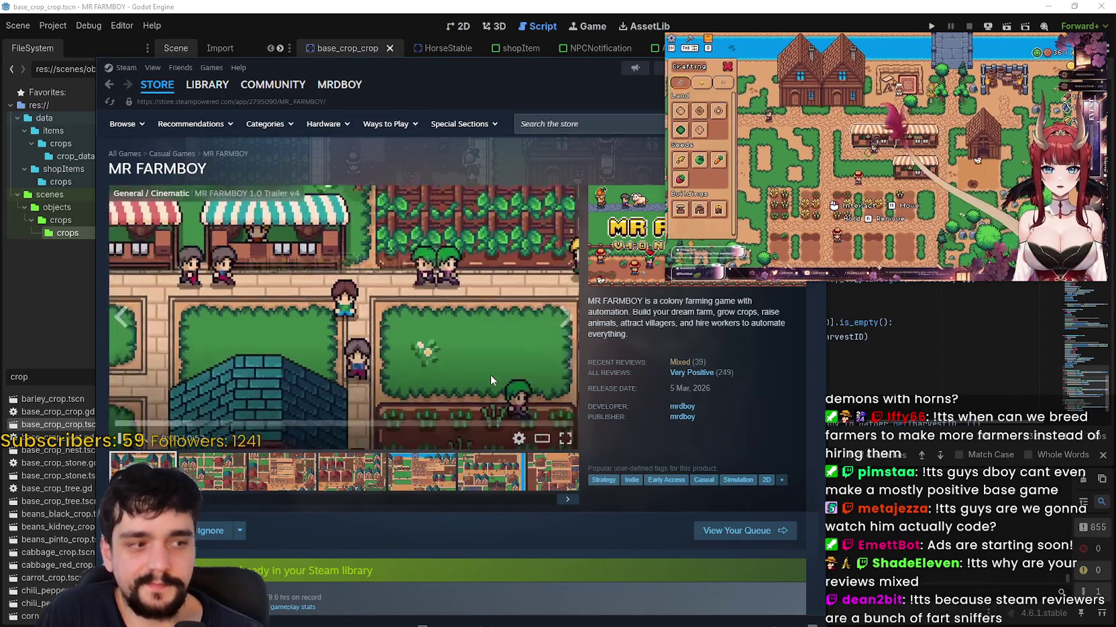
{"action": "mouse_move", "coordinate": [766, 99]}
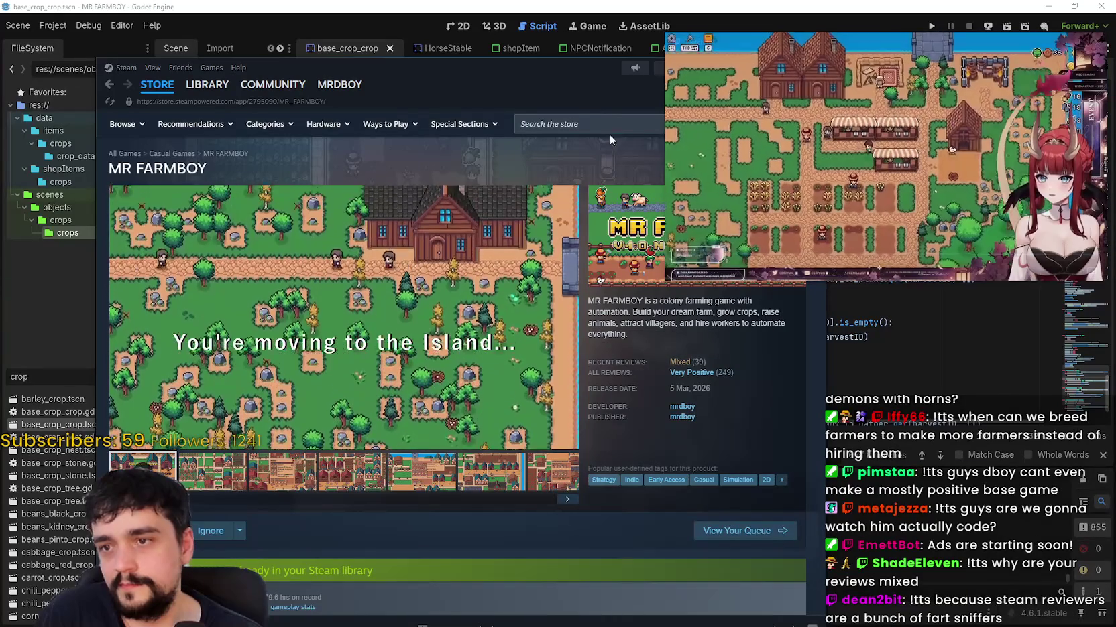
{"action": "left_click_drag", "start_coordinate": [584, 81], "coordinate": [459, 74]}
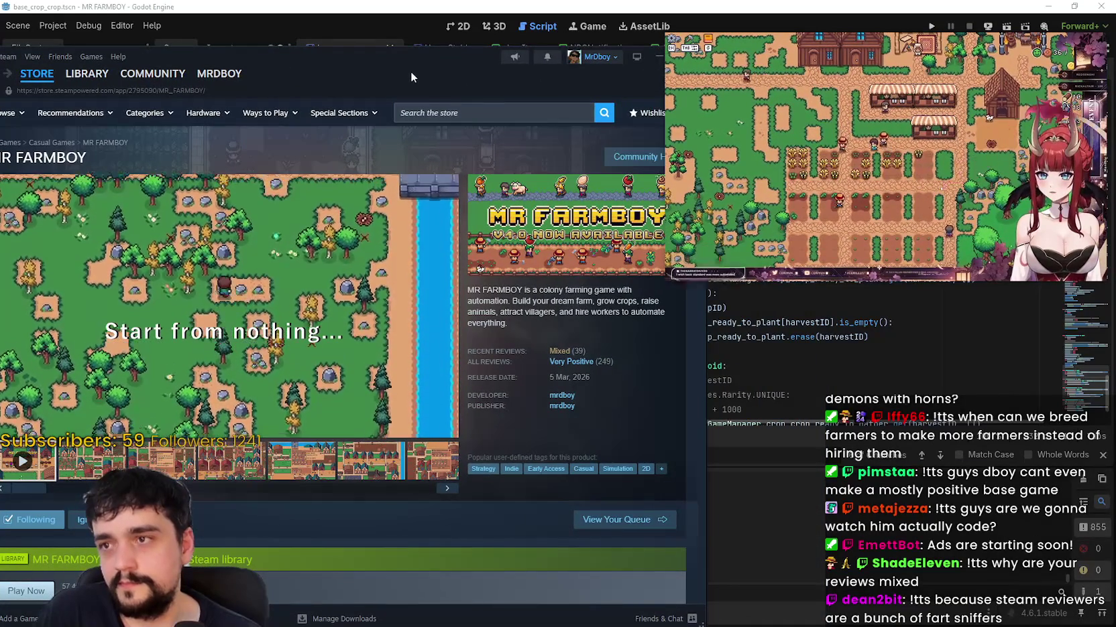
{"action": "left_click", "coordinate": [624, 157]}
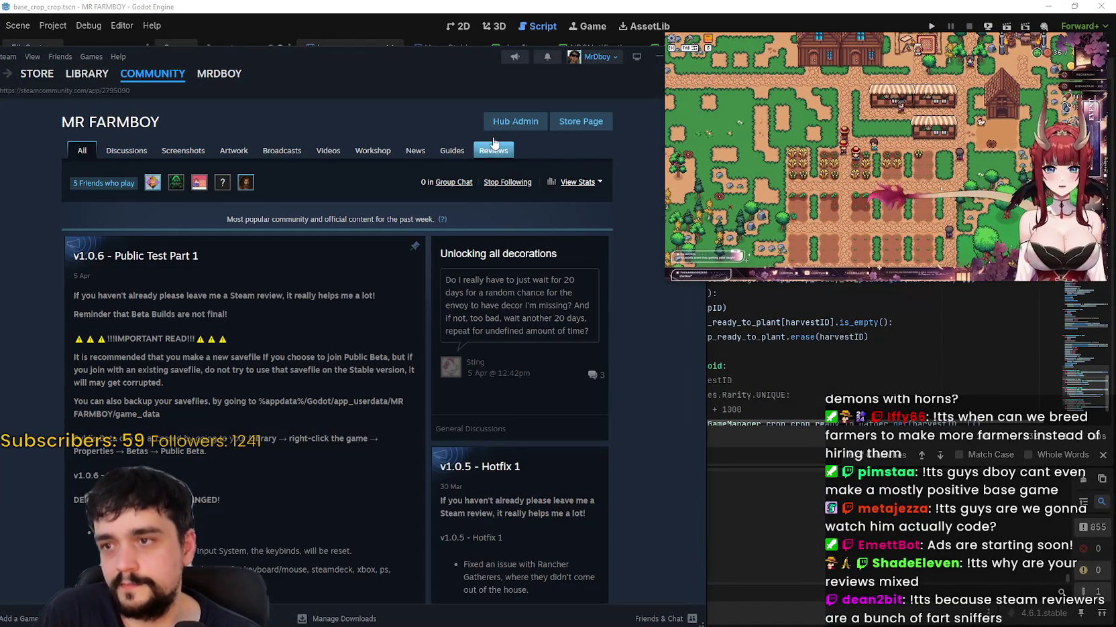
{"action": "left_click", "coordinate": [496, 150]}
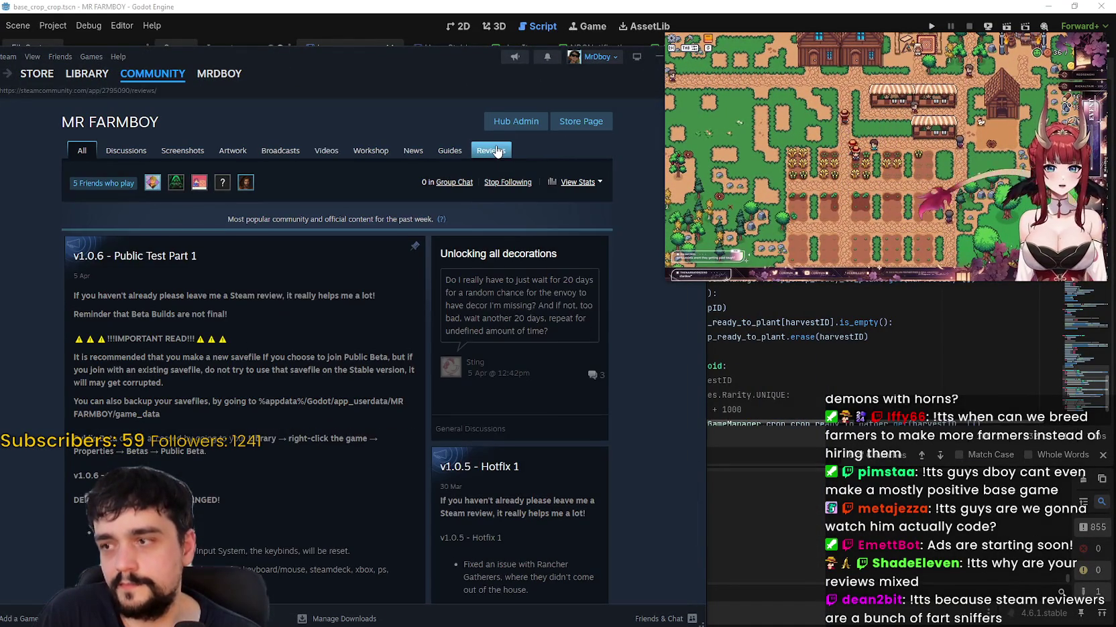
{"action": "scroll", "coordinate": [349, 404], "scroll_direction": "down", "scroll_amount": 3}
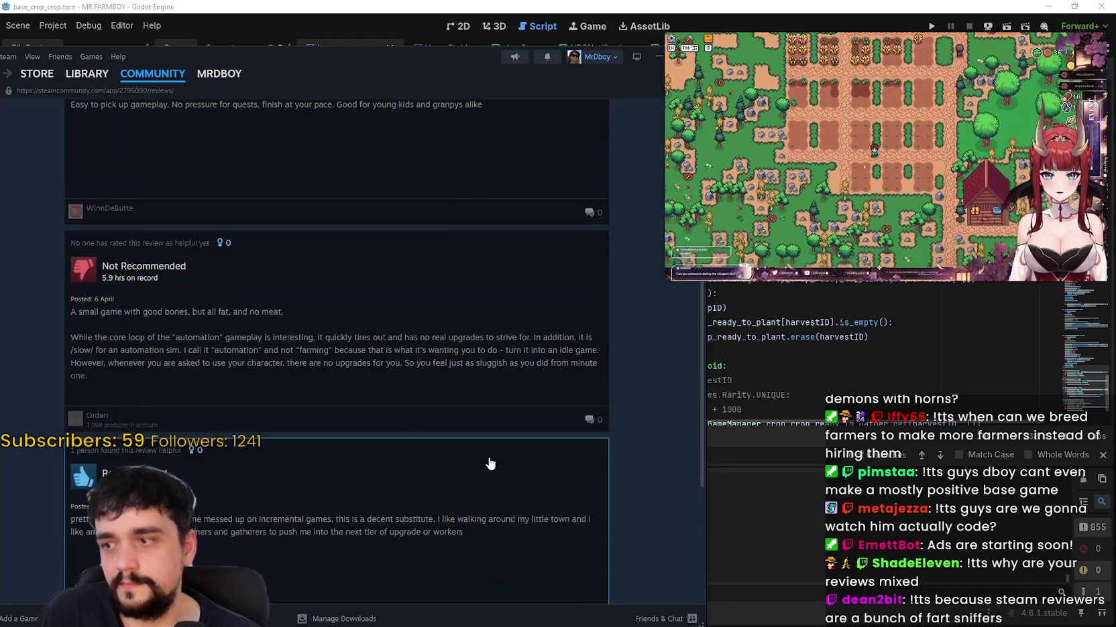
{"action": "left_click", "coordinate": [515, 483]}
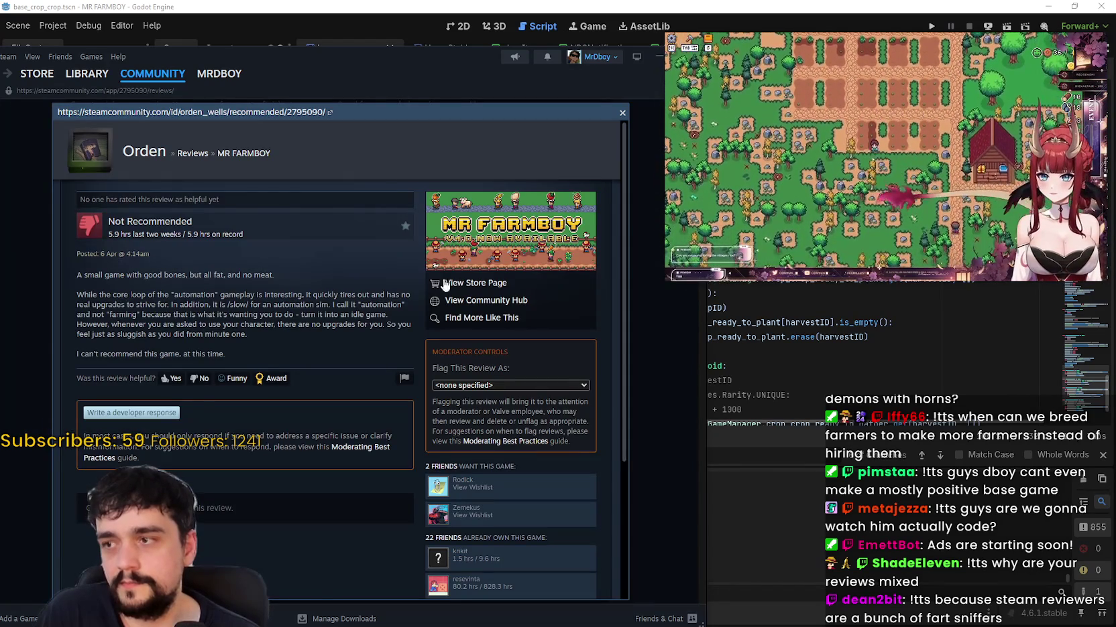
{"action": "left_click_drag", "start_coordinate": [385, 74], "coordinate": [432, 46]}
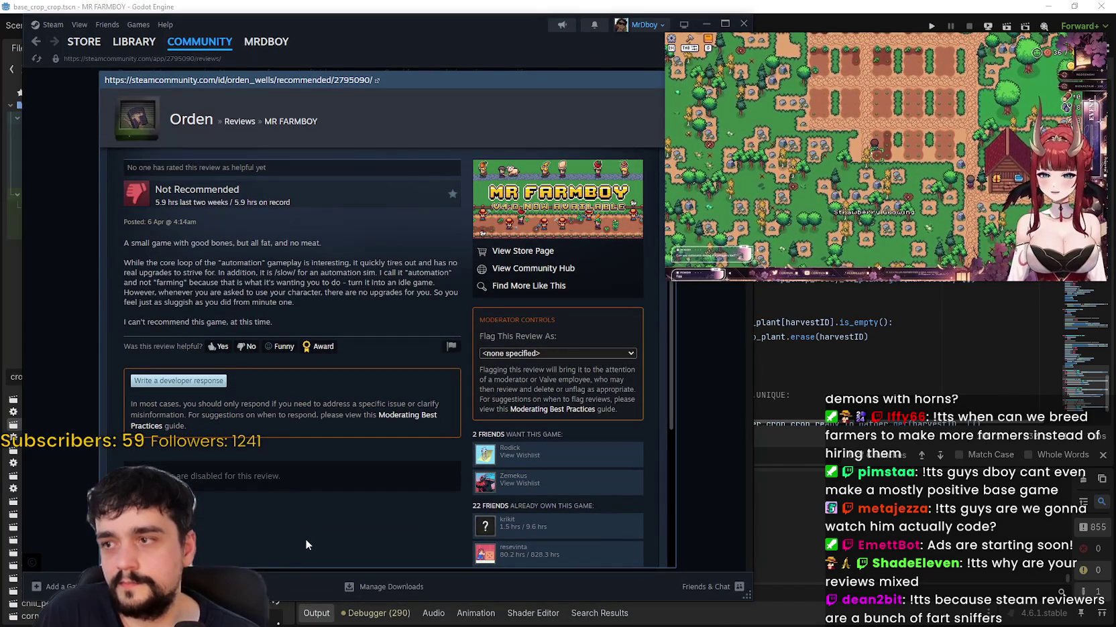
{"action": "scroll", "coordinate": [308, 527], "scroll_direction": "down", "scroll_amount": 1}
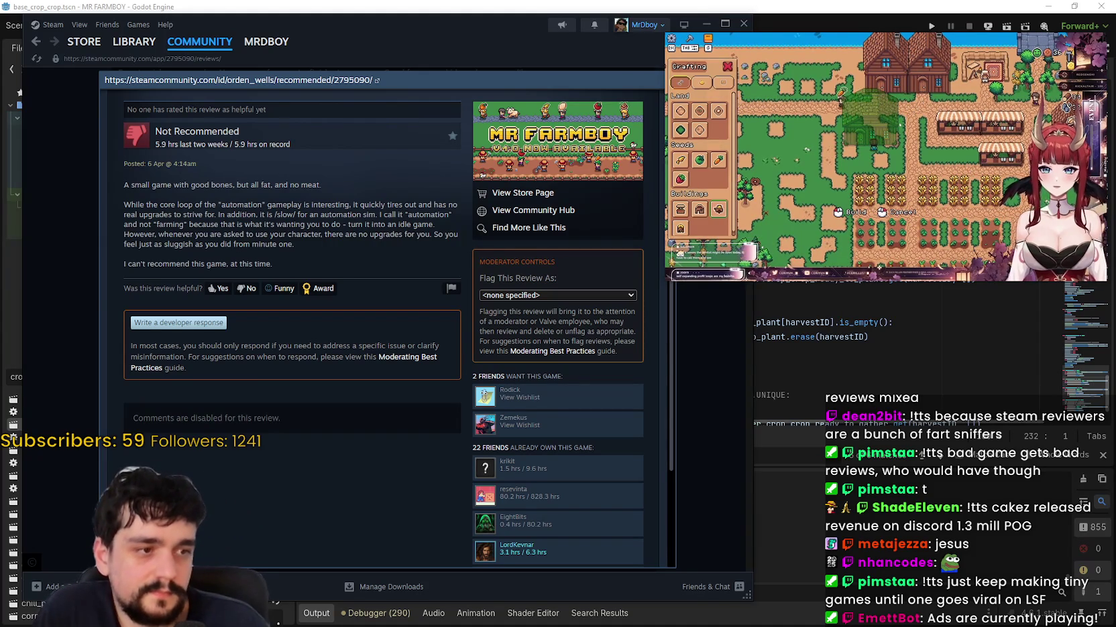
{"action": "key", "text": "alt+Tab"}
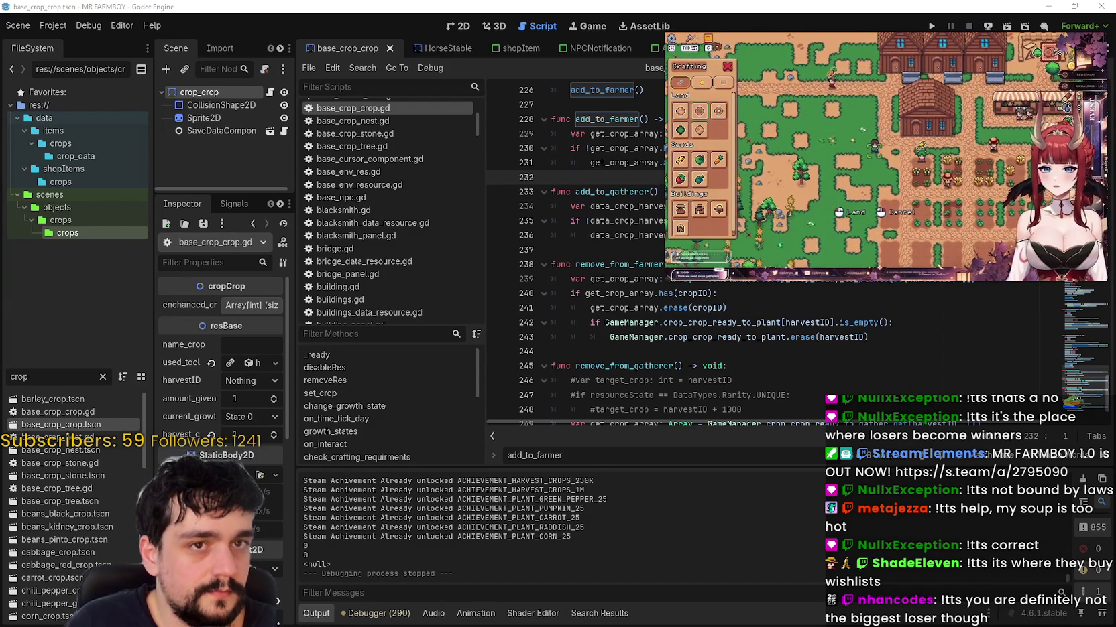
Step: Replace the 'crop' filter with 'Inputt' and open Inputty.gd from the results
{"action": "double_click", "coordinate": [37, 368]}
{"action": "type", "text": "Inp"}
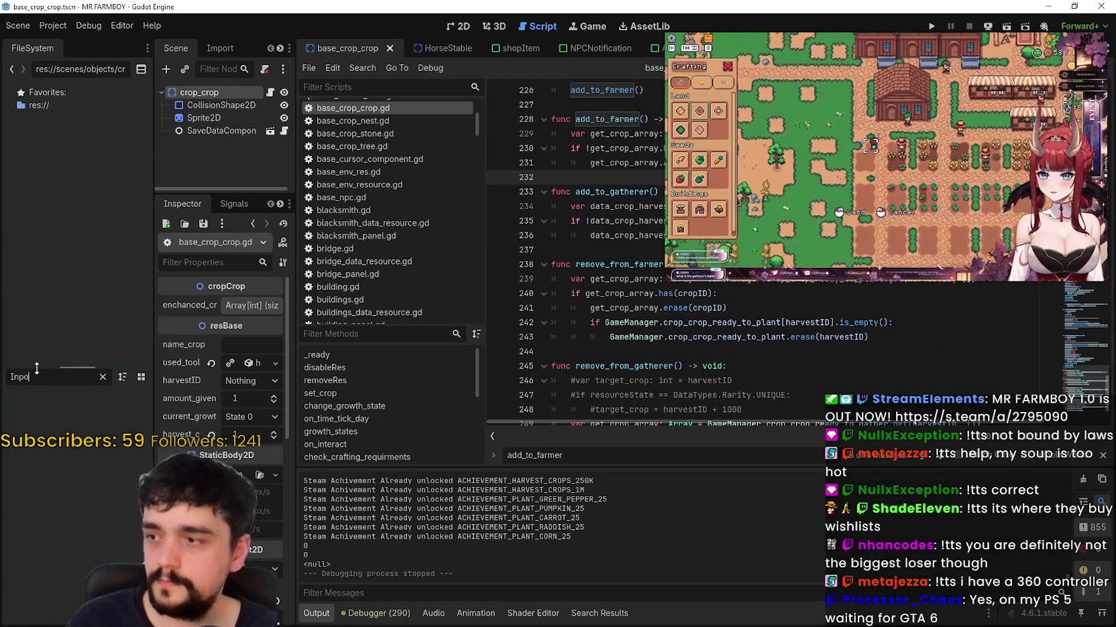
{"action": "type", "text": "utt"}
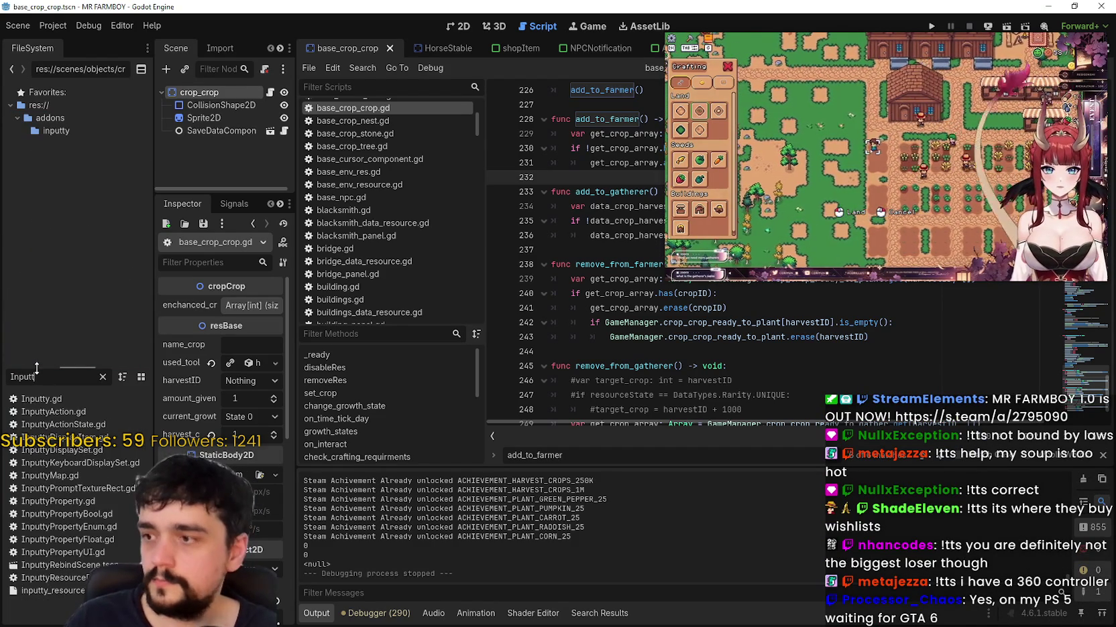
{"action": "left_click", "coordinate": [44, 400]}
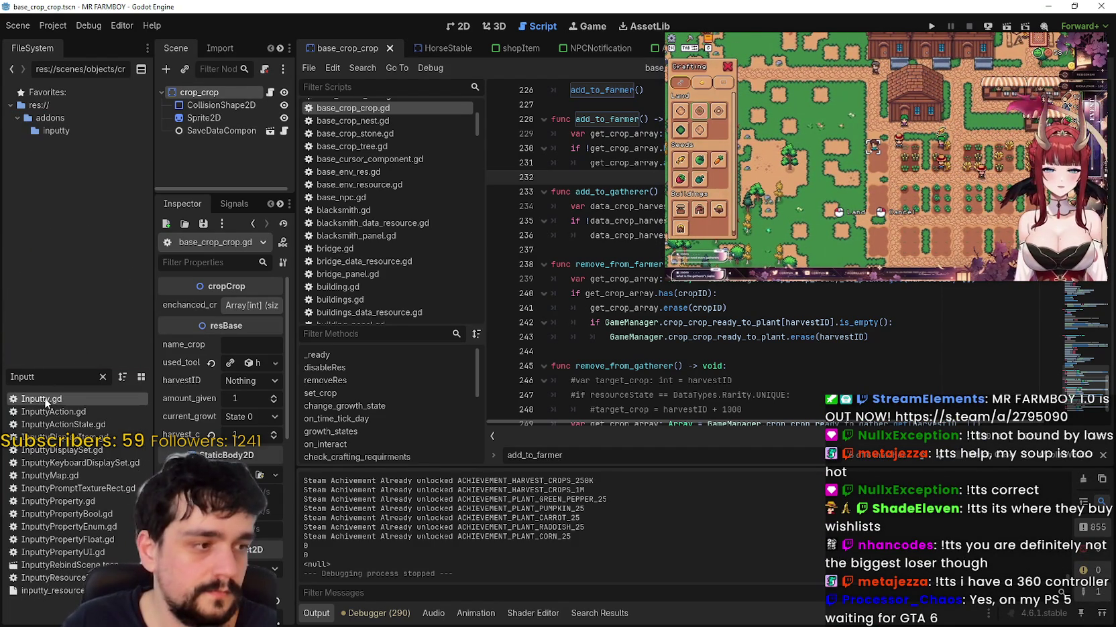
{"action": "double_click", "coordinate": [44, 401]}
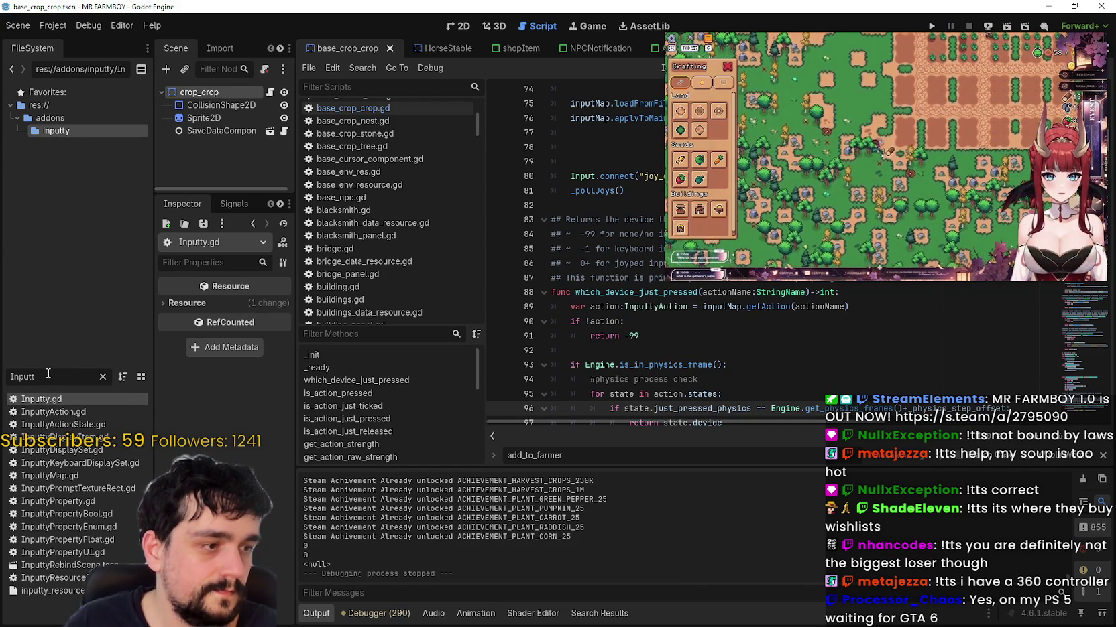
Step: Scroll Inputty.gd up to line 49, select activeDevice and start a find for it
{"action": "left_click", "coordinate": [674, 345]}
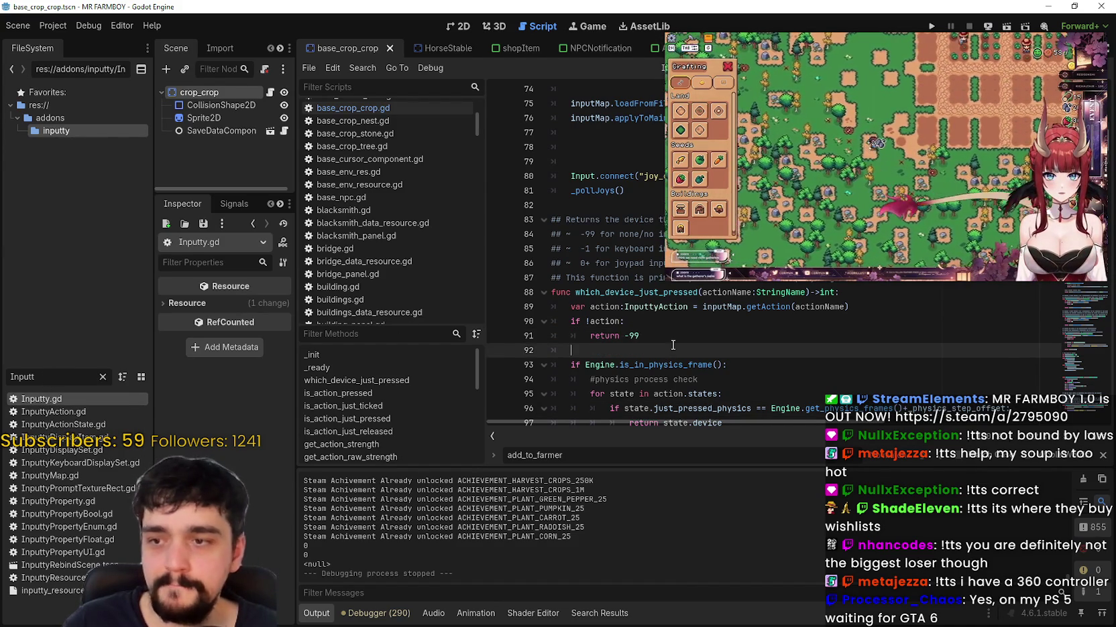
{"action": "scroll", "coordinate": [670, 365], "scroll_direction": "up", "scroll_amount": 6}
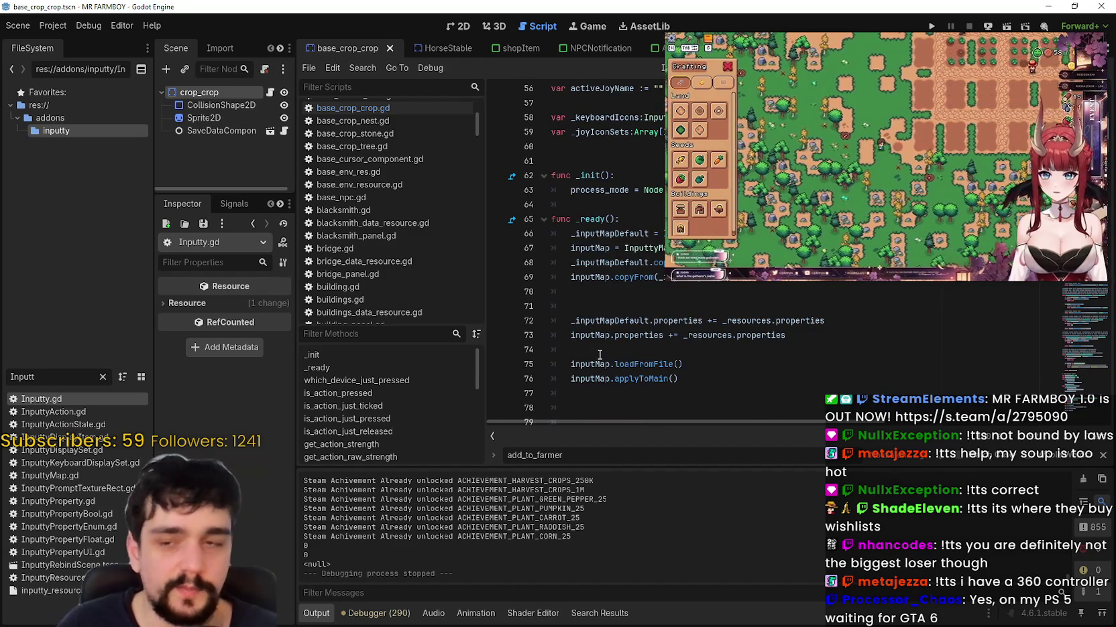
{"action": "left_click", "coordinate": [591, 308]}
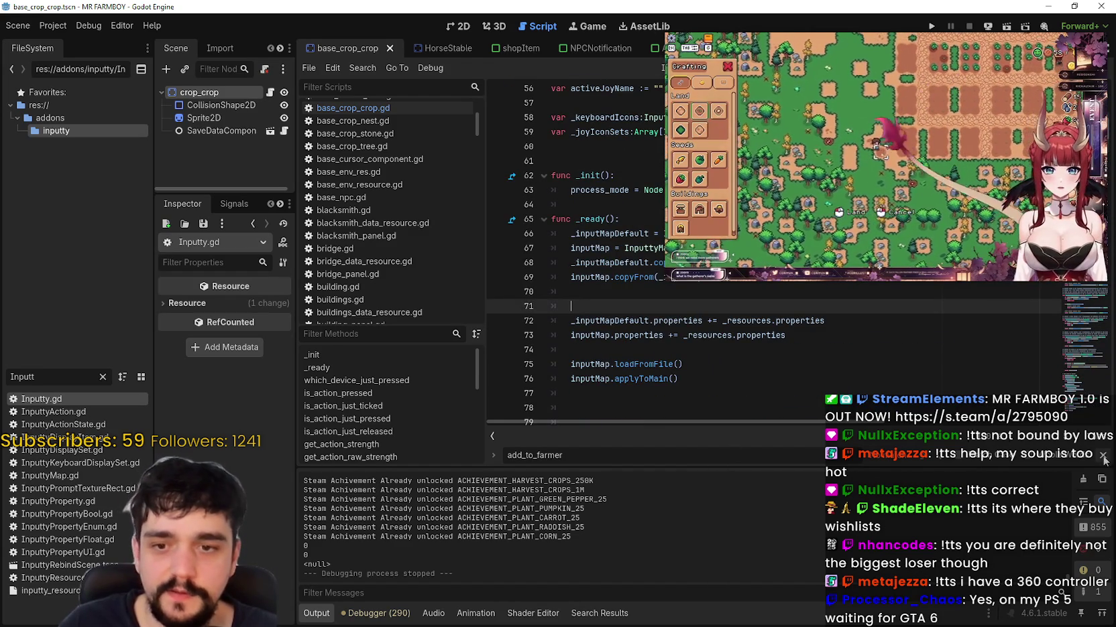
{"action": "scroll", "coordinate": [630, 302], "scroll_direction": "up", "scroll_amount": 3}
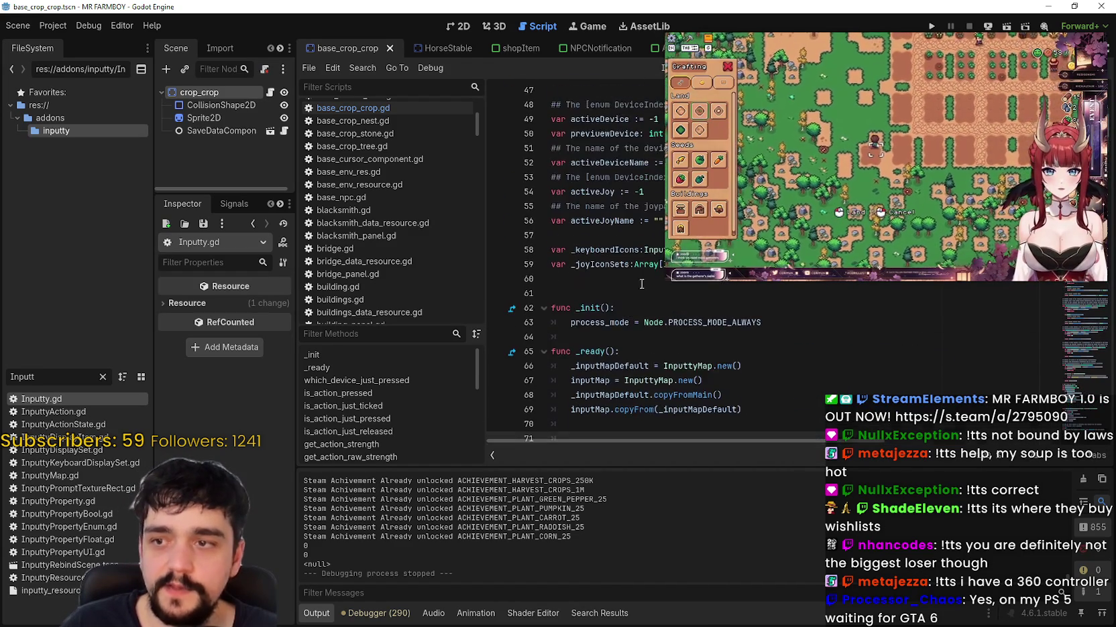
{"action": "scroll", "coordinate": [629, 305], "scroll_direction": "down", "scroll_amount": 3}
{"action": "scroll", "coordinate": [612, 318], "scroll_direction": "up", "scroll_amount": 2}
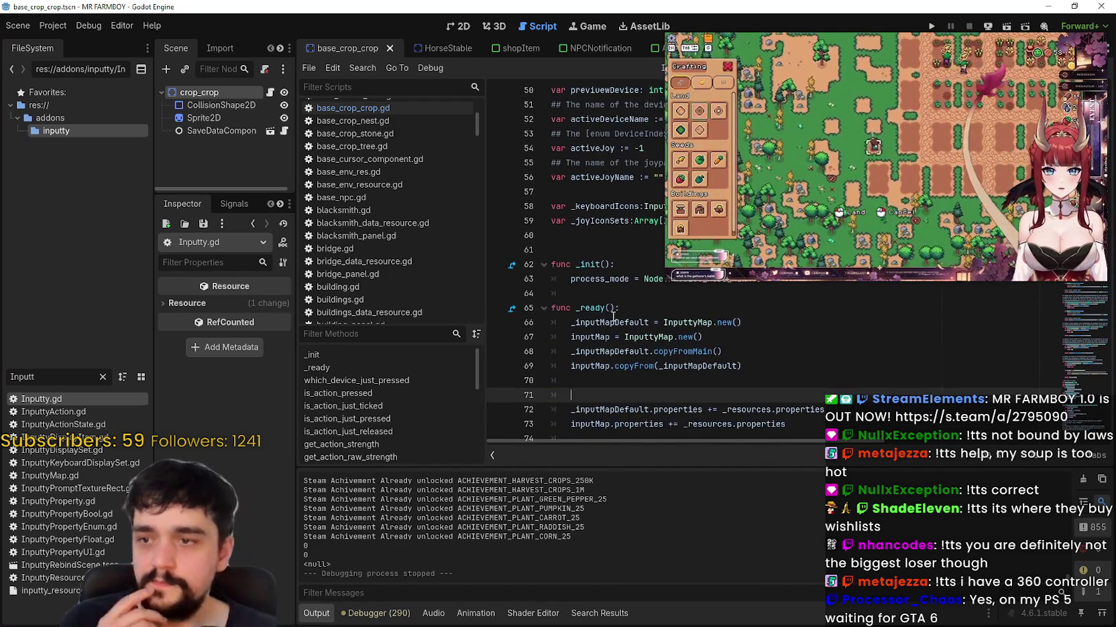
{"action": "scroll", "coordinate": [612, 317], "scroll_direction": "up", "scroll_amount": 2}
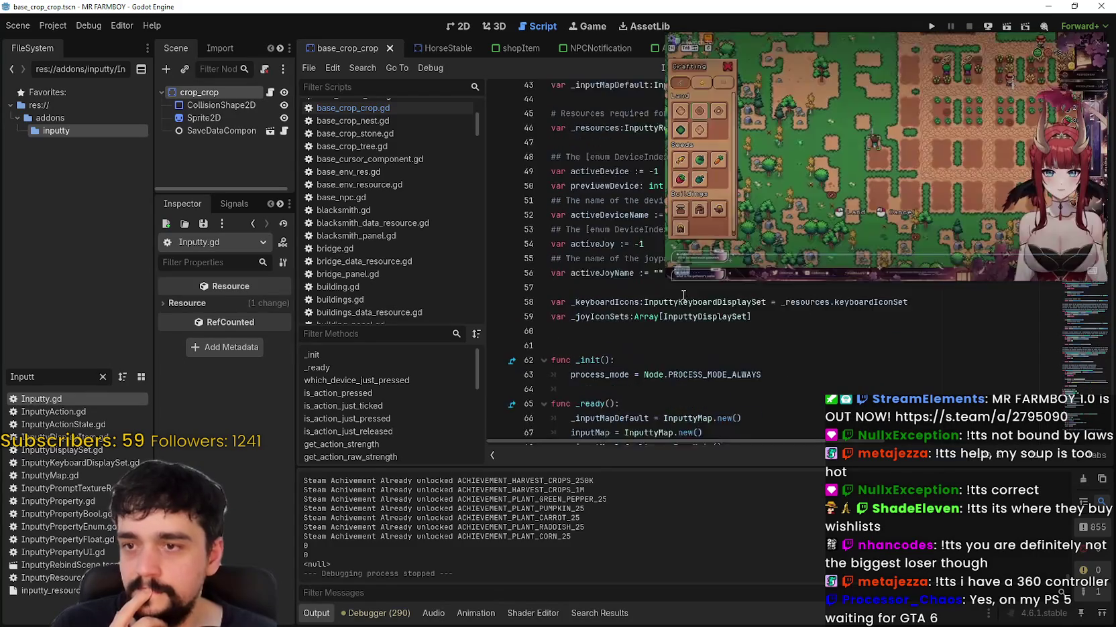
{"action": "scroll", "coordinate": [682, 296], "scroll_direction": "up", "scroll_amount": 5}
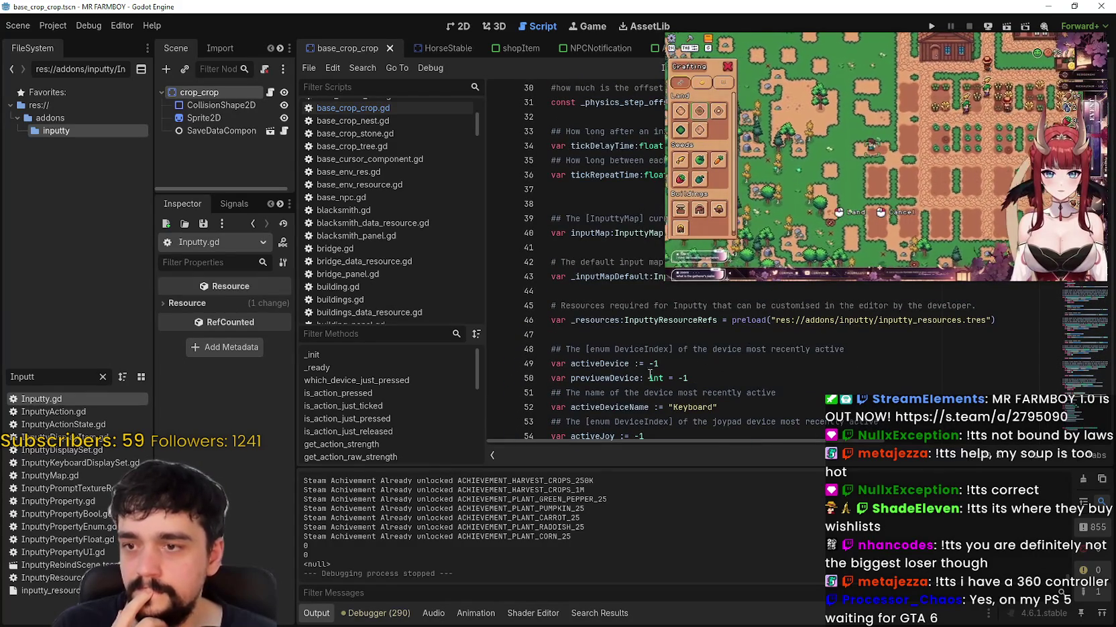
{"action": "double_click", "coordinate": [610, 365]}
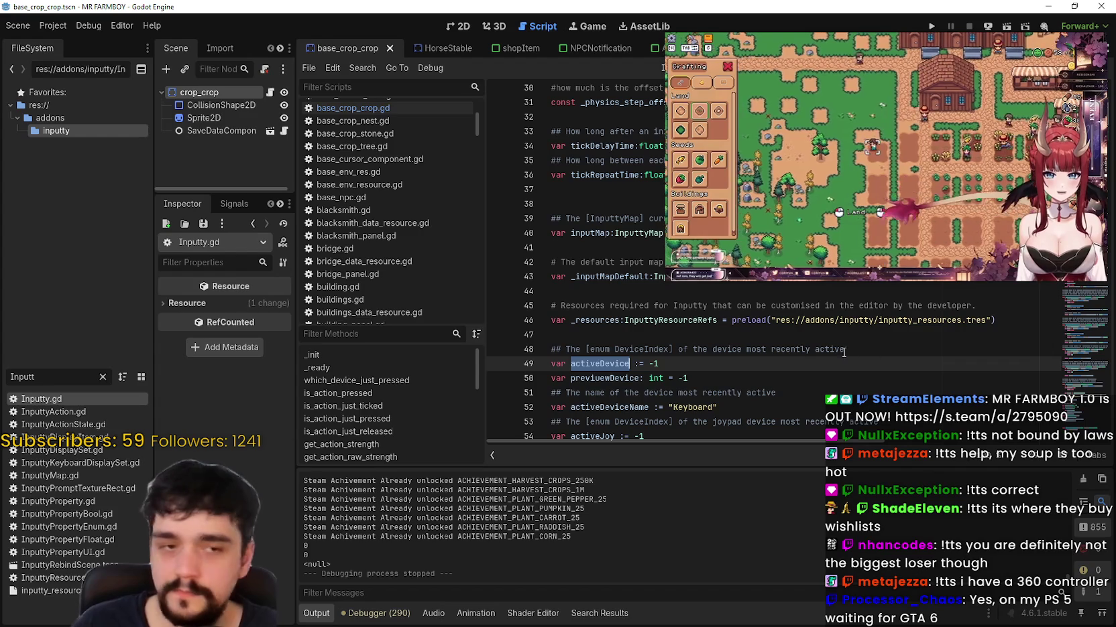
{"action": "key", "text": "ctrl+f"}
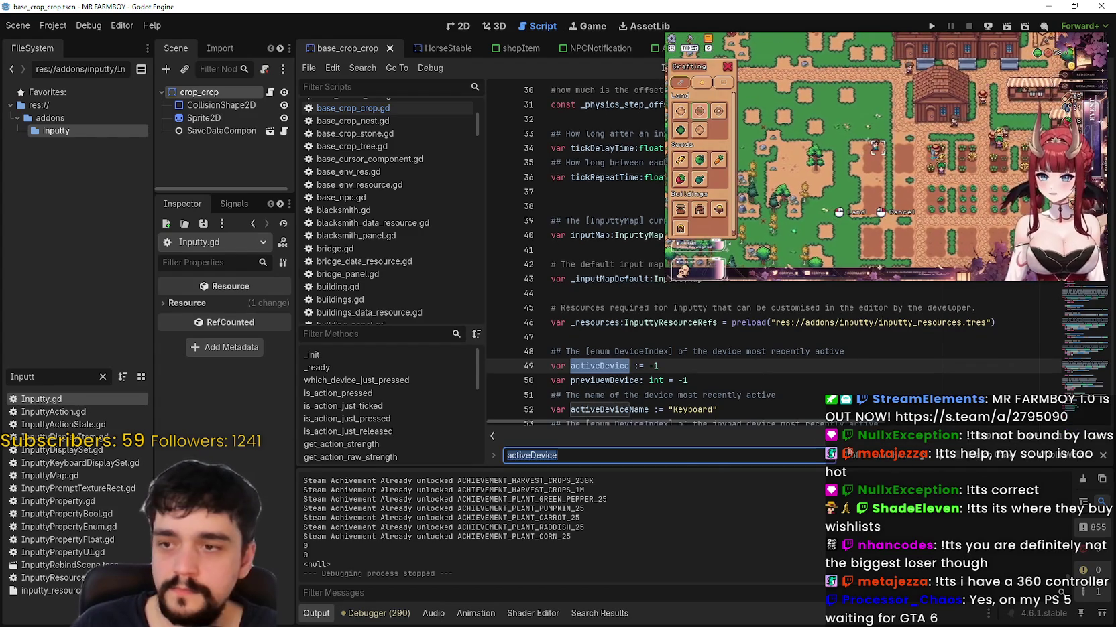
Step: Step through every activeDevice match, including line 423, wrapping back to line 49
{"action": "key", "text": "Return"}
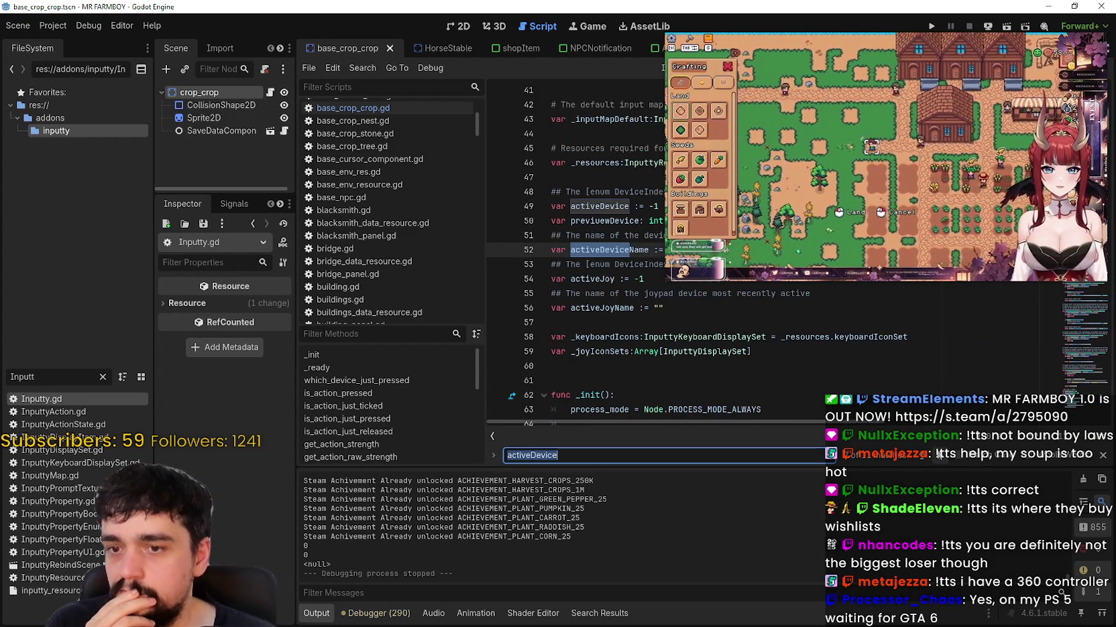
{"action": "left_click", "coordinate": [935, 457]}
{"action": "left_click", "coordinate": [939, 455]}
{"action": "left_click", "coordinate": [939, 455]}
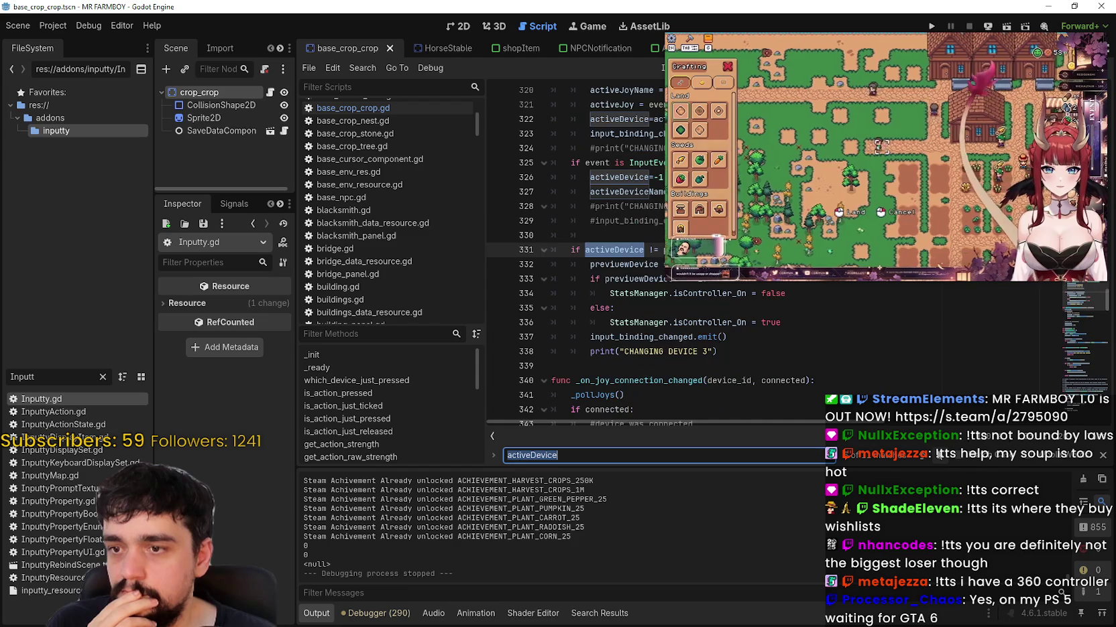
{"action": "left_click", "coordinate": [939, 455]}
{"action": "left_click", "coordinate": [939, 455]}
{"action": "left_click", "coordinate": [940, 455]}
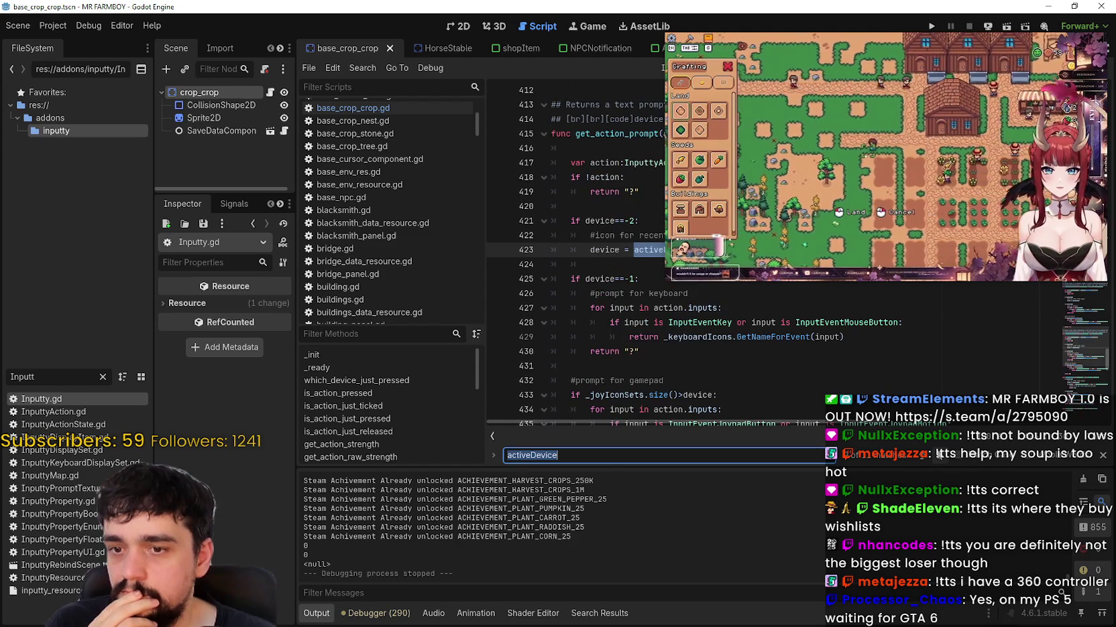
{"action": "left_click", "coordinate": [939, 455]}
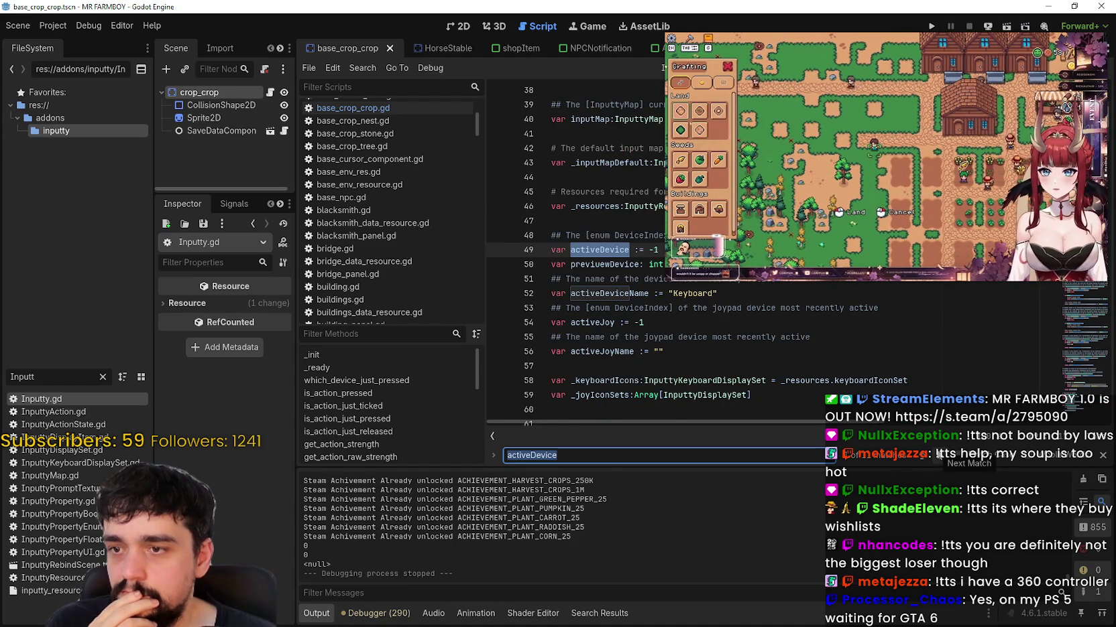
Step: Scroll up from line 53 to bring the DeviceIndex enum into view
{"action": "left_click", "coordinate": [714, 314]}
{"action": "scroll", "coordinate": [713, 319], "scroll_direction": "up", "scroll_amount": 4}
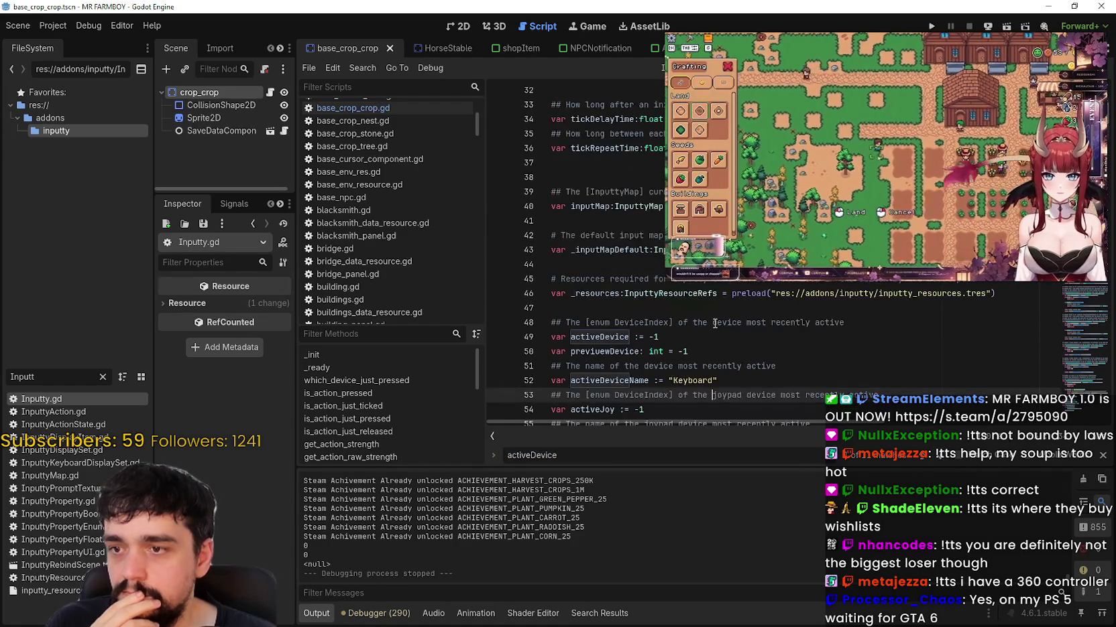
{"action": "scroll", "coordinate": [711, 325], "scroll_direction": "up", "scroll_amount": 8}
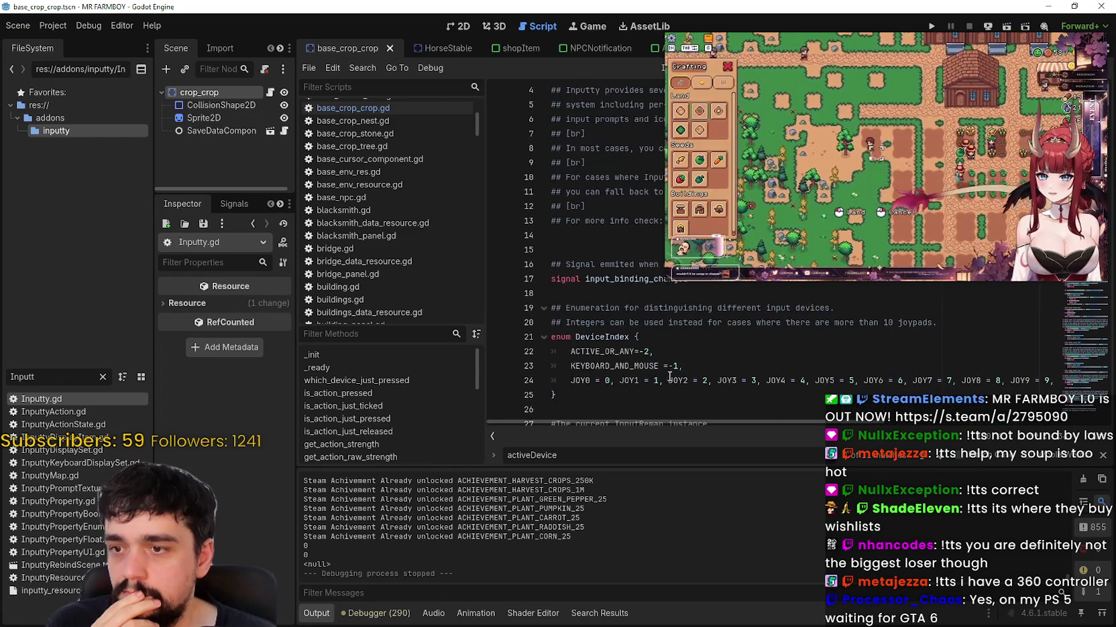
{"action": "mouse_move", "coordinate": [656, 421]}
{"action": "left_mouse_down"}
{"action": "mouse_move", "coordinate": [663, 426]}
{"action": "mouse_move", "coordinate": [638, 424]}
{"action": "left_mouse_up"}
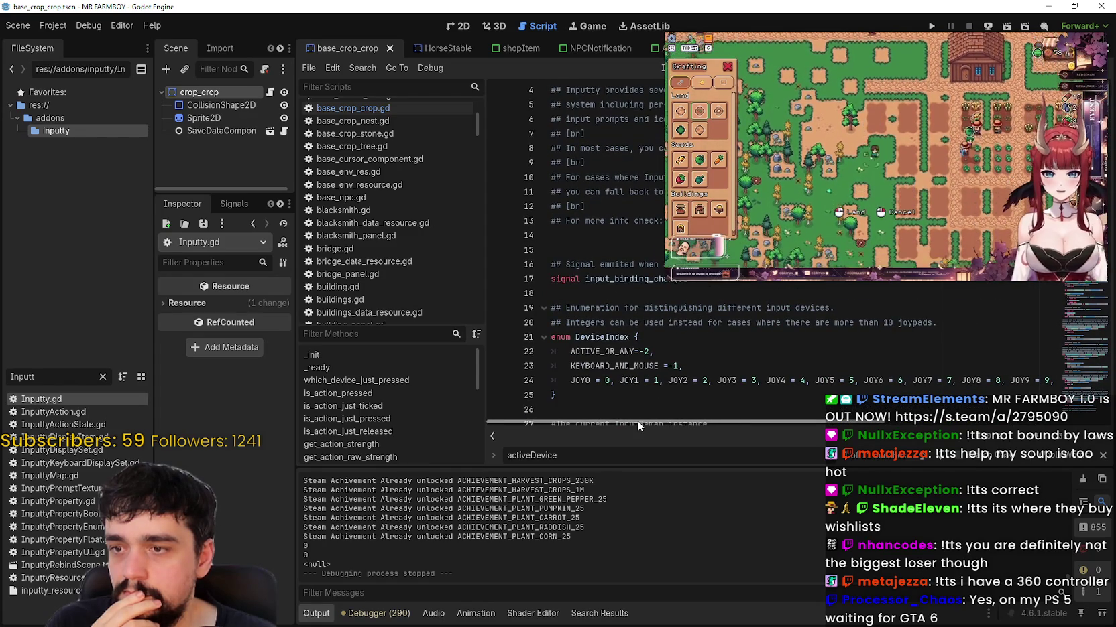
Step: Close the activeDevice search, select JOY1 on line 24 and search the script for it
{"action": "double_click", "coordinate": [629, 365]}
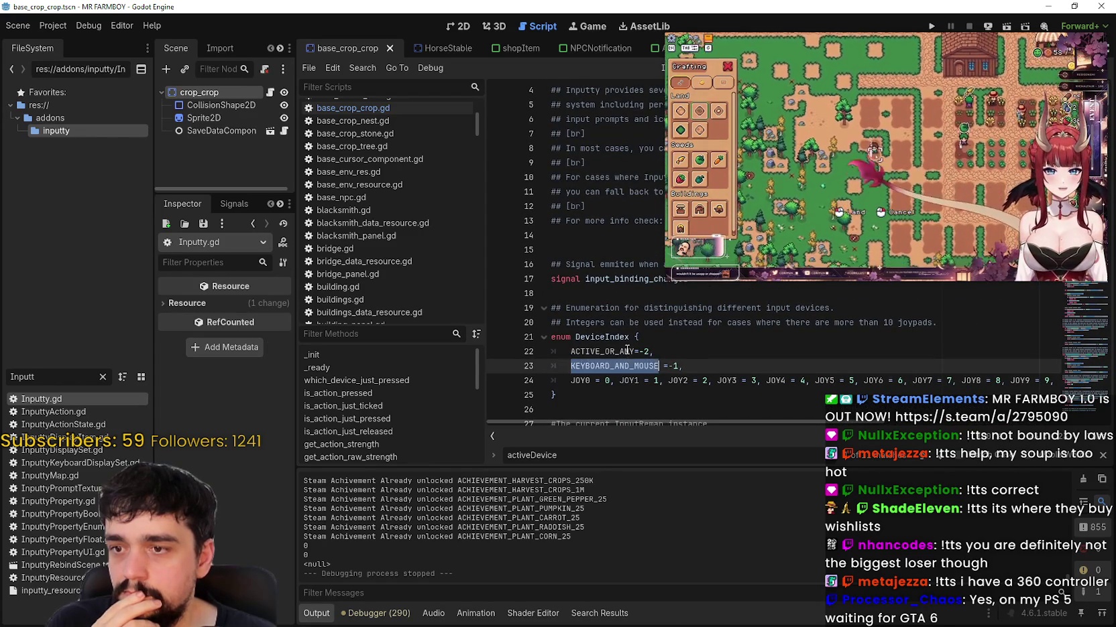
{"action": "double_click", "coordinate": [626, 351]}
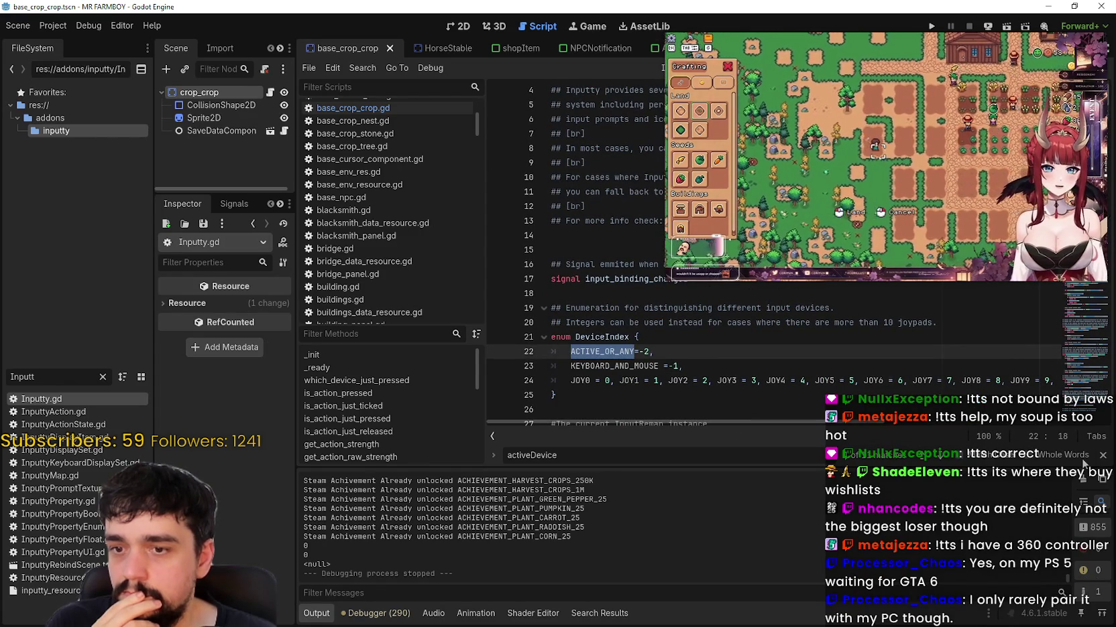
{"action": "left_click", "coordinate": [1102, 454]}
{"action": "mouse_move", "coordinate": [778, 441]}
{"action": "left_mouse_down"}
{"action": "mouse_move", "coordinate": [791, 440]}
{"action": "mouse_move", "coordinate": [756, 443]}
{"action": "mouse_move", "coordinate": [807, 440]}
{"action": "mouse_move", "coordinate": [787, 435]}
{"action": "left_mouse_up"}
{"action": "left_click_drag", "start_coordinate": [980, 380], "coordinate": [585, 380]}
{"action": "left_click", "coordinate": [658, 380]}
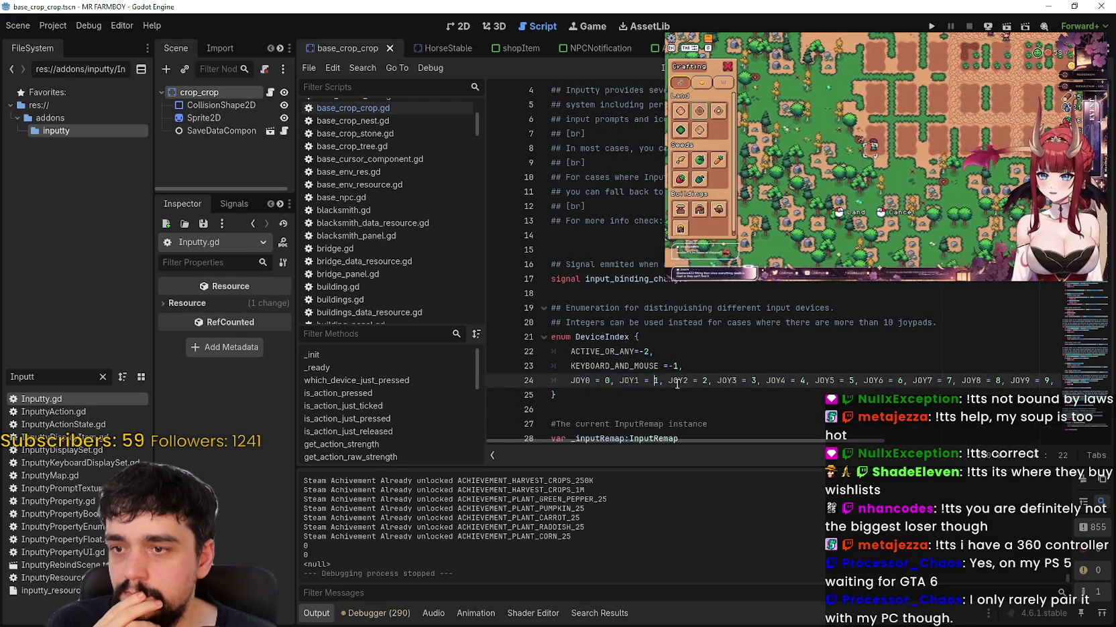
{"action": "double_click", "coordinate": [626, 380]}
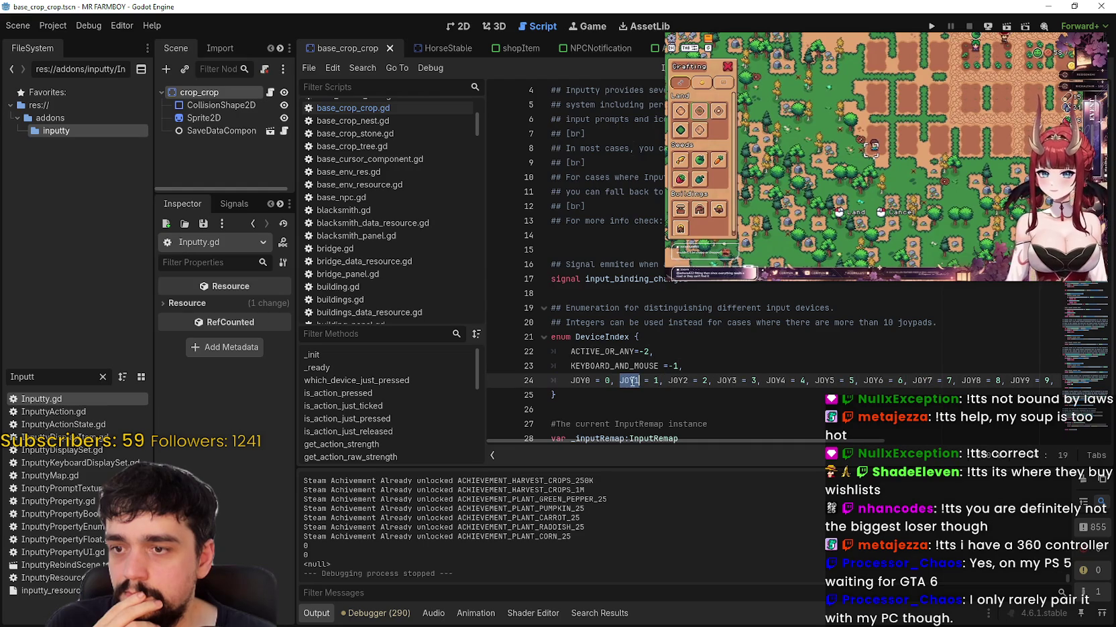
{"action": "key", "text": "ctrl+f"}
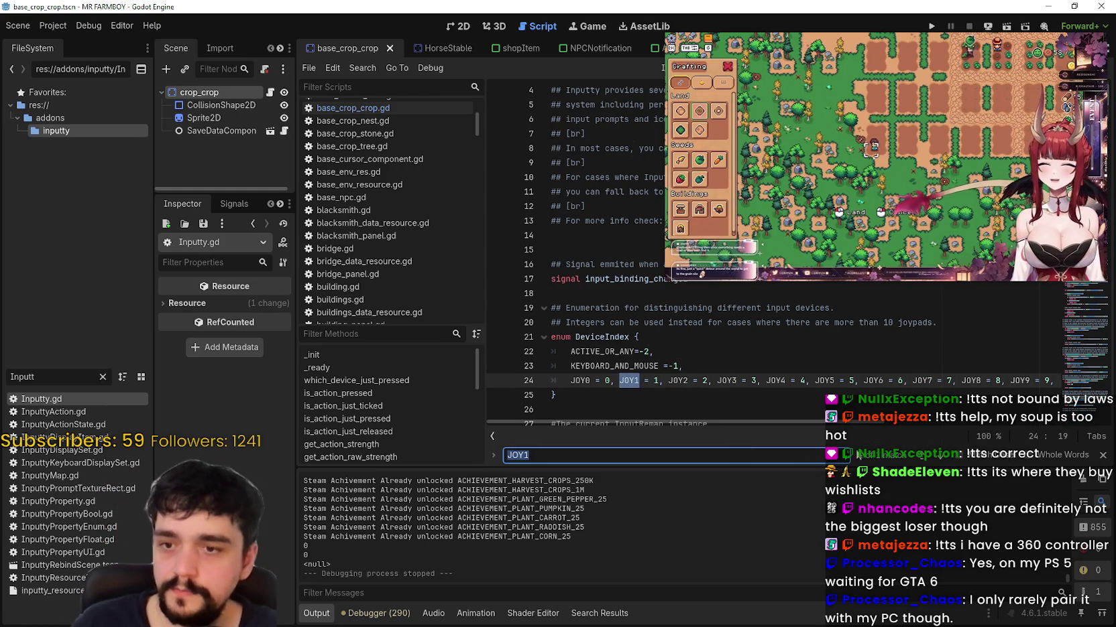
Step: Deselect JOY1 and select InputtyActionState.gd in the FileSystem dock
{"action": "left_click", "coordinate": [651, 389]}
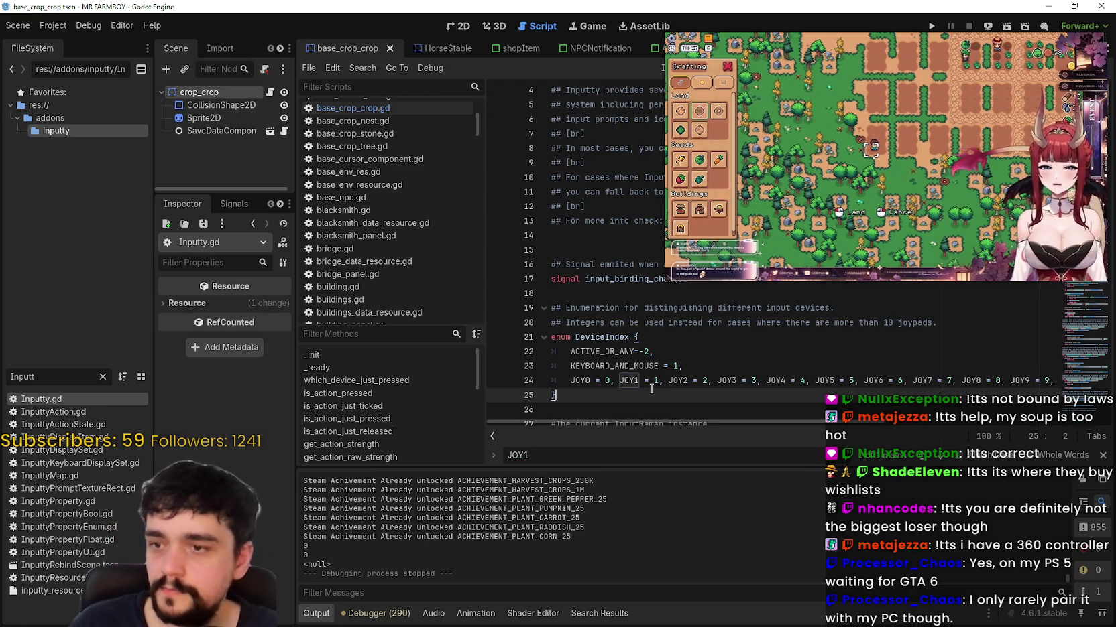
{"action": "right_click", "coordinate": [20, 462]}
{"action": "left_click", "coordinate": [2, 448]}
{"action": "left_click", "coordinate": [60, 425]}
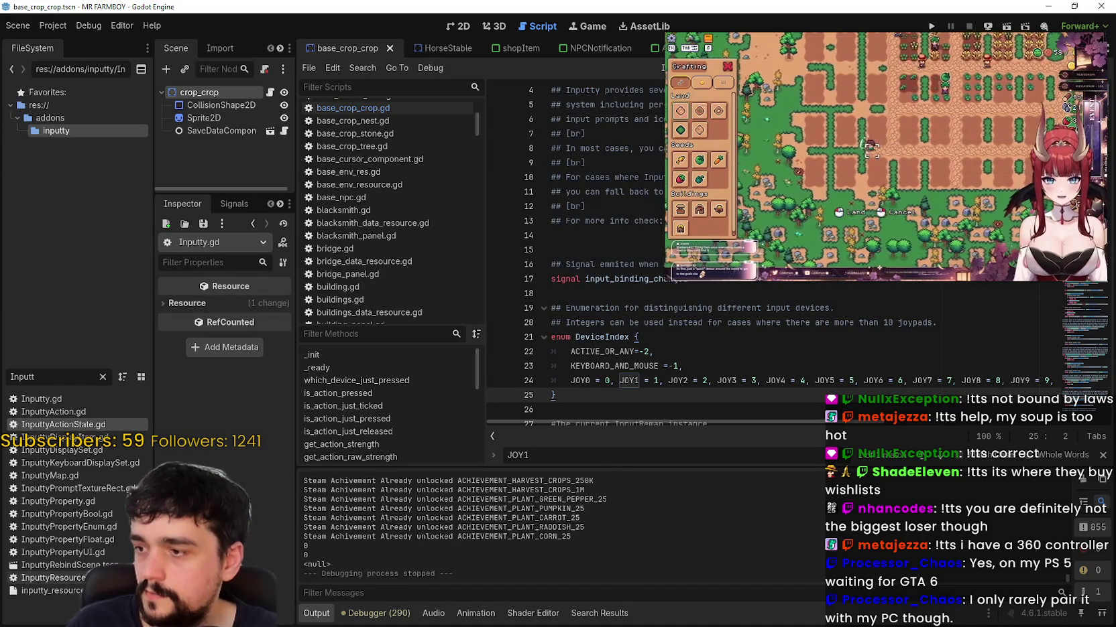
Step: Load inputty_resources.tres, widen the Inspector and expand its 10 controllerIconSets, defaultGame to switchPro
{"action": "left_click", "coordinate": [47, 591]}
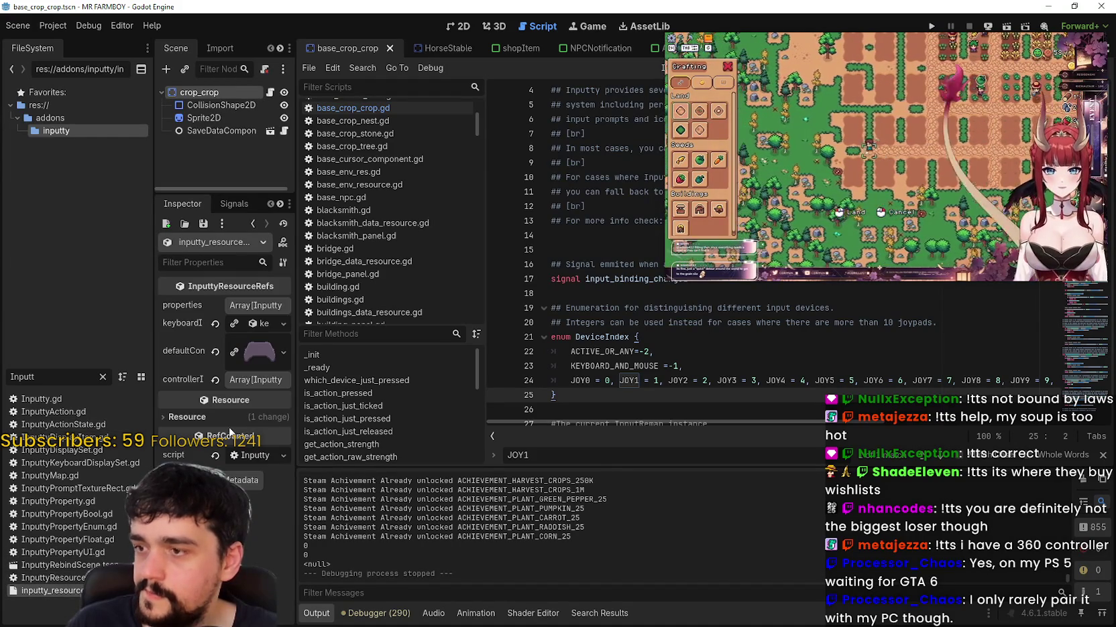
{"action": "left_click_drag", "start_coordinate": [293, 368], "coordinate": [417, 368]}
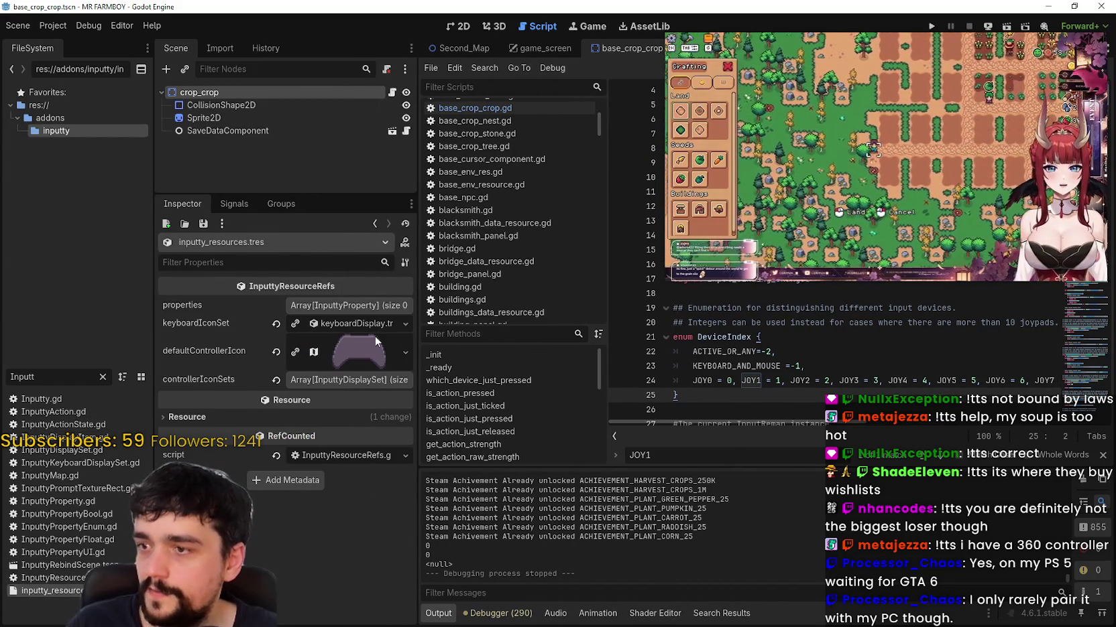
{"action": "left_click", "coordinate": [330, 381]}
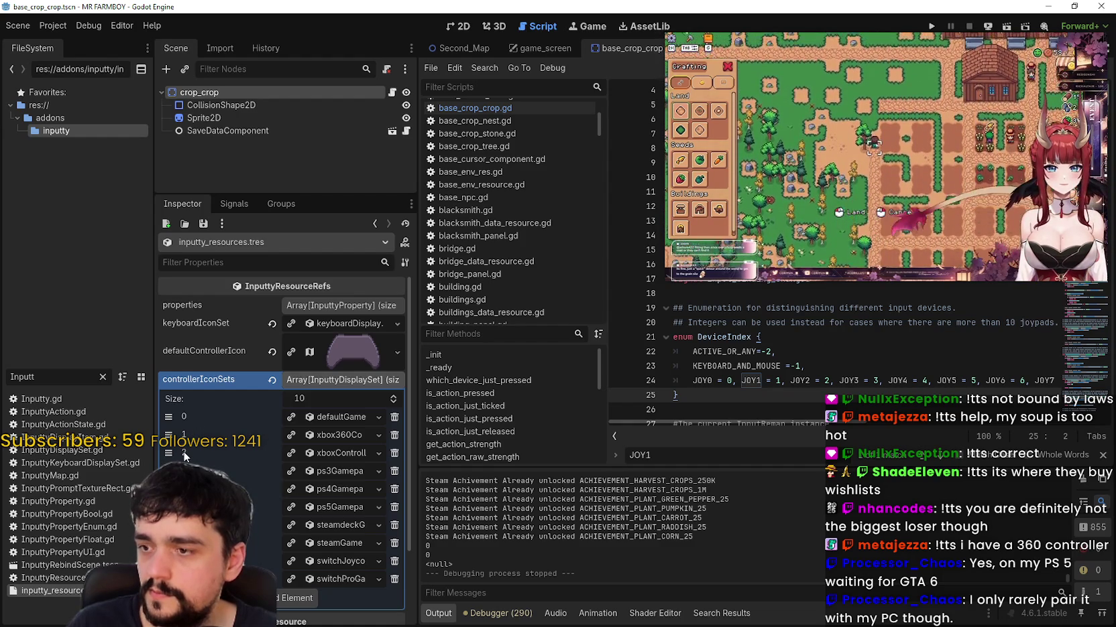
Step: Collapse the controller icon sets list and search the script for JOY1 in the DeviceIndex enum
{"action": "left_click", "coordinate": [344, 381]}
{"action": "left_click", "coordinate": [748, 337]}
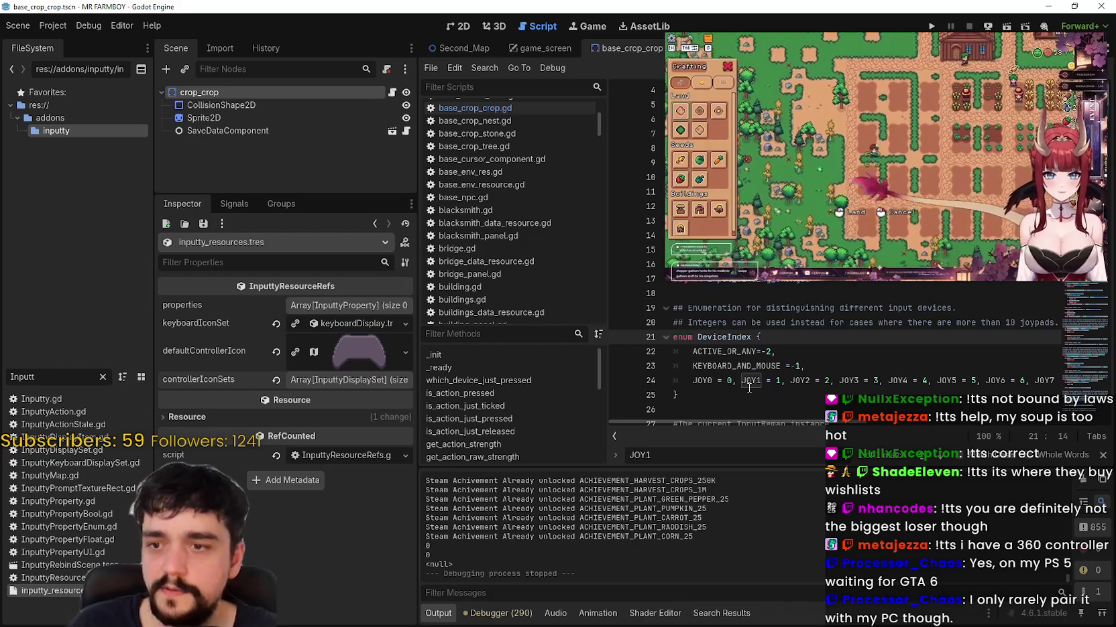
{"action": "double_click", "coordinate": [750, 382]}
{"action": "key", "text": "ctrl+f"}
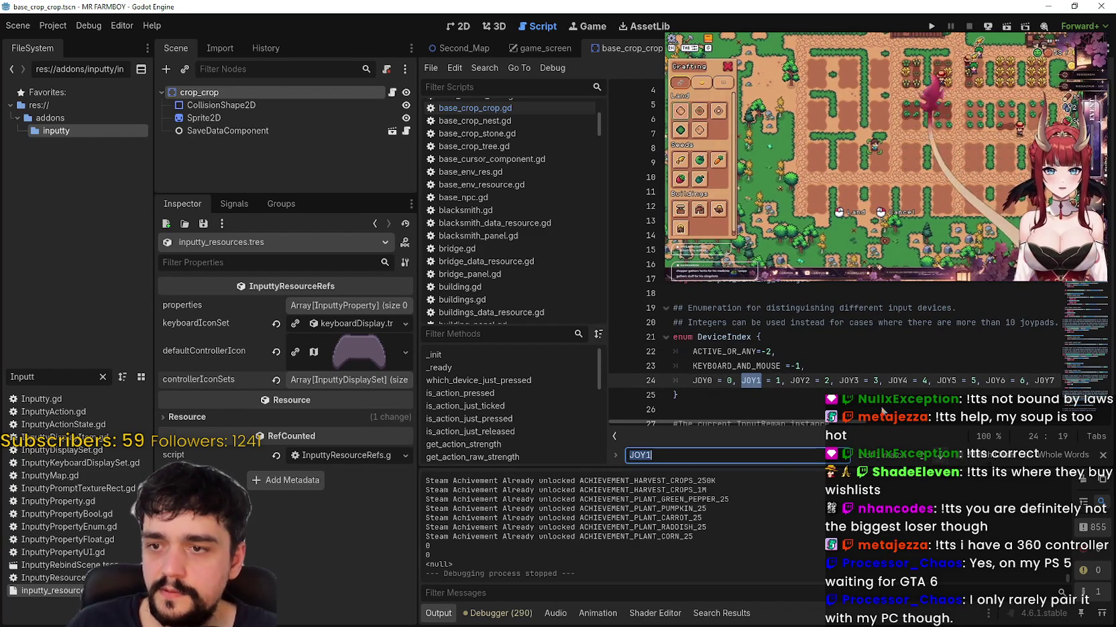
Step: Search the script for DeviceIndex and step through its occurrences
{"action": "double_click", "coordinate": [726, 336]}
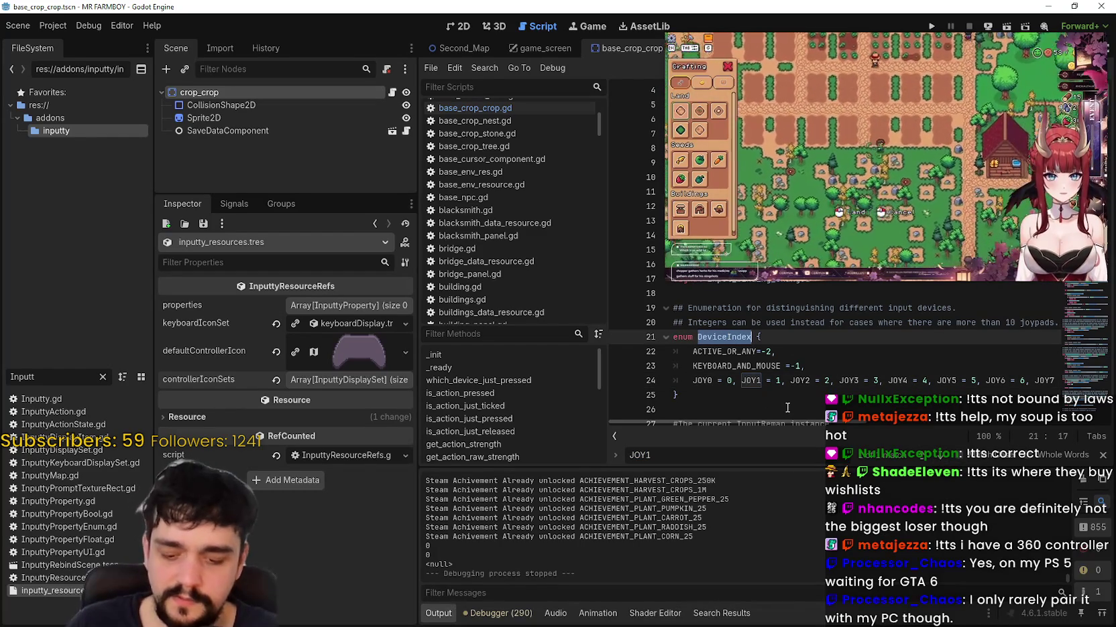
{"action": "key", "text": "ctrl+f"}
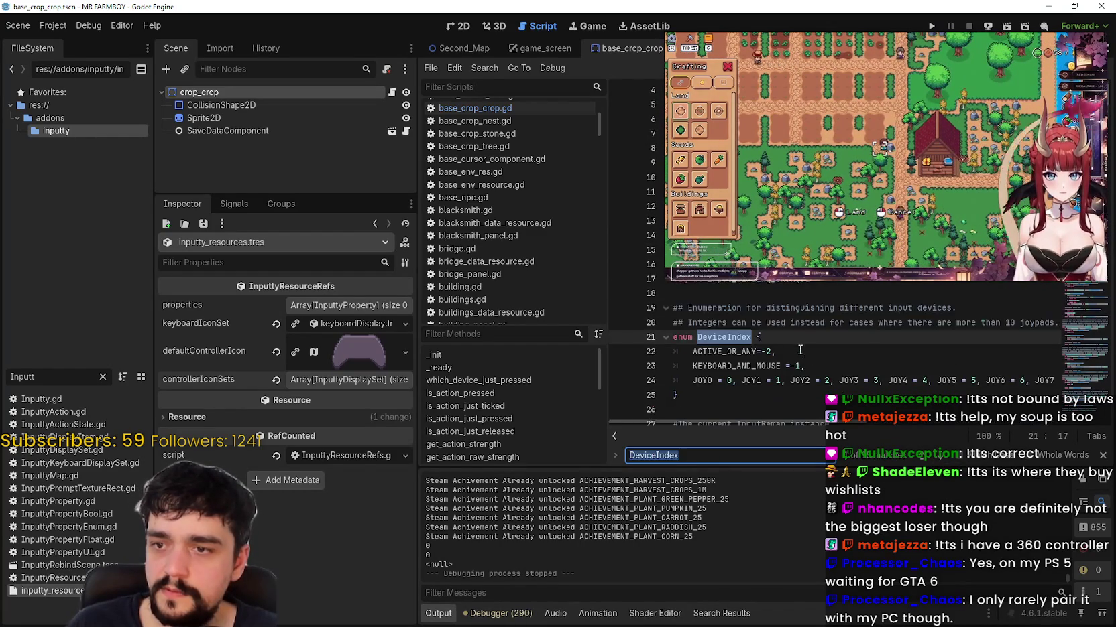
{"action": "key", "text": "Return"}
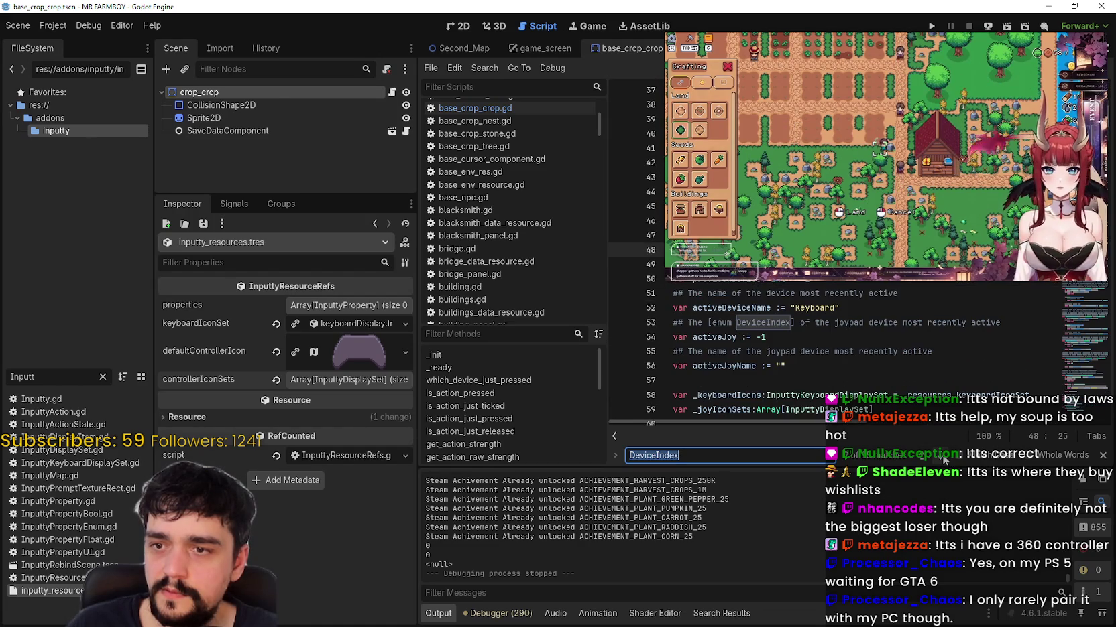
{"action": "key", "text": "Return"}
{"action": "scroll", "coordinate": [898, 404], "scroll_direction": "up", "scroll_amount": 2}
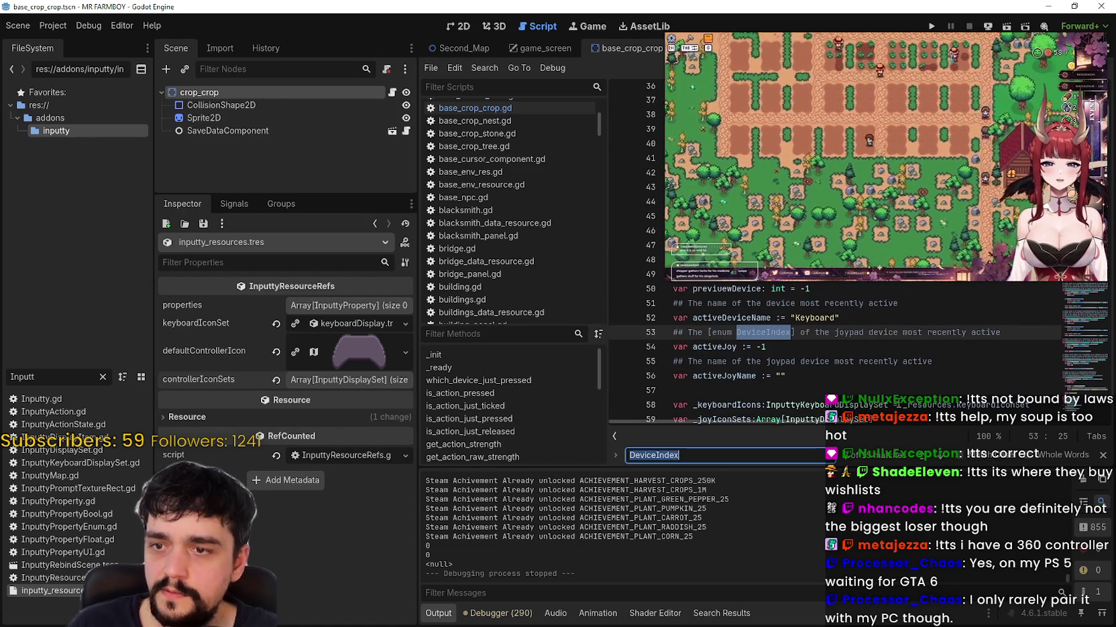
{"action": "left_click", "coordinate": [937, 458]}
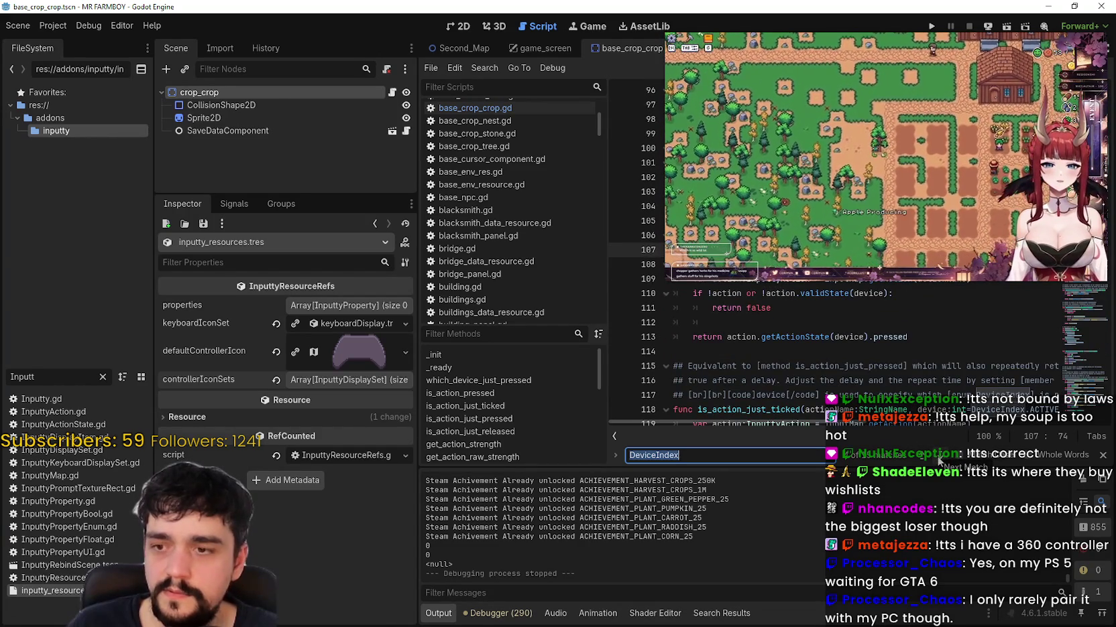
{"action": "scroll", "coordinate": [899, 409], "scroll_direction": "down", "scroll_amount": 1}
{"action": "scroll", "coordinate": [902, 421], "scroll_direction": "right", "scroll_amount": 5}
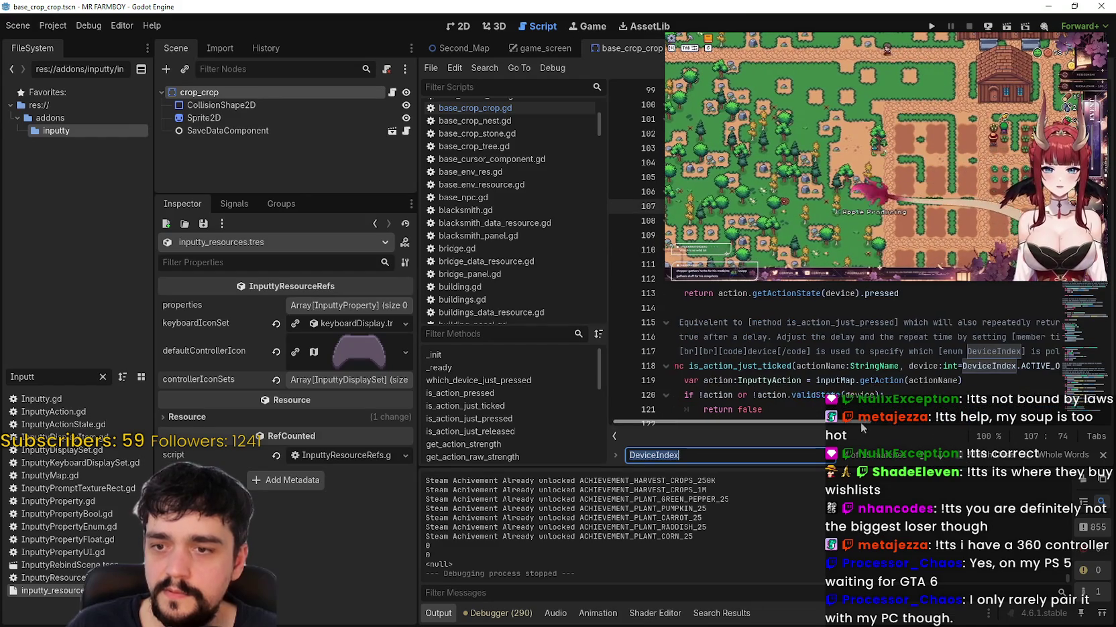
{"action": "scroll", "coordinate": [859, 420], "scroll_direction": "left", "scroll_amount": 5}
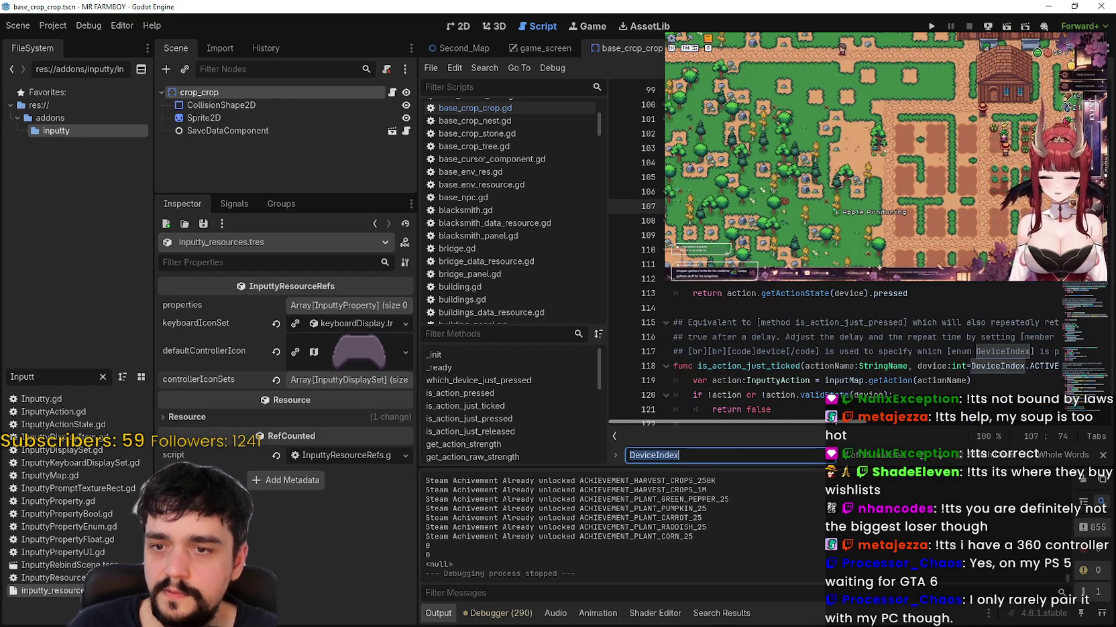
{"action": "scroll", "coordinate": [846, 342], "scroll_direction": "down", "scroll_amount": 1}
Step: Search for getAction, then validState, reaching the check inside is_action_just_pressed
{"action": "double_click", "coordinate": [846, 336]}
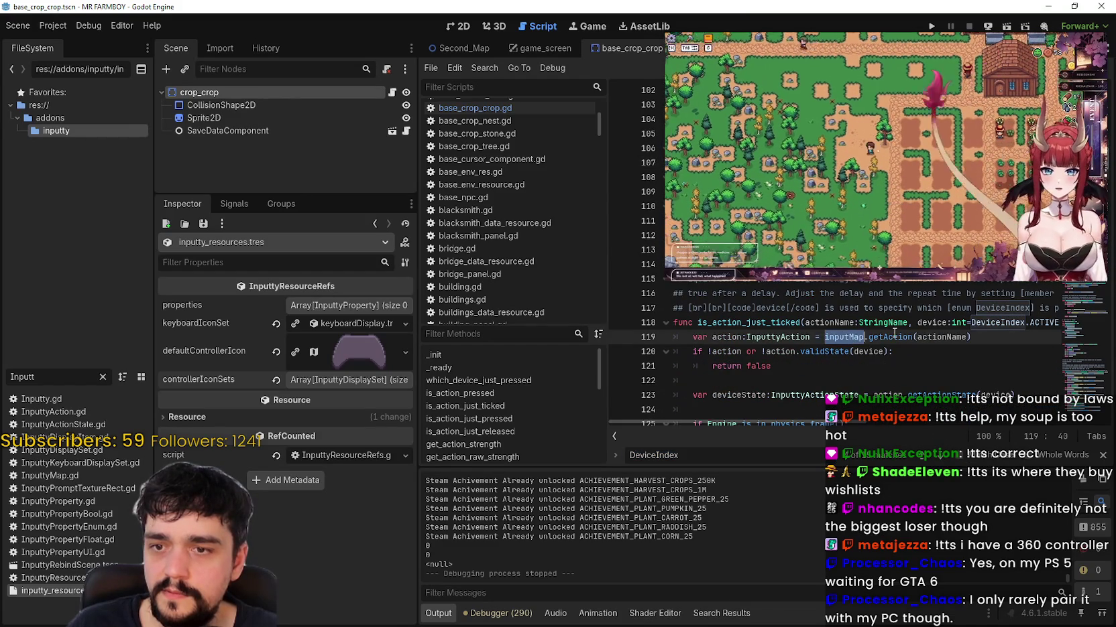
{"action": "double_click", "coordinate": [892, 336]}
{"action": "key", "text": "ctrl+f"}
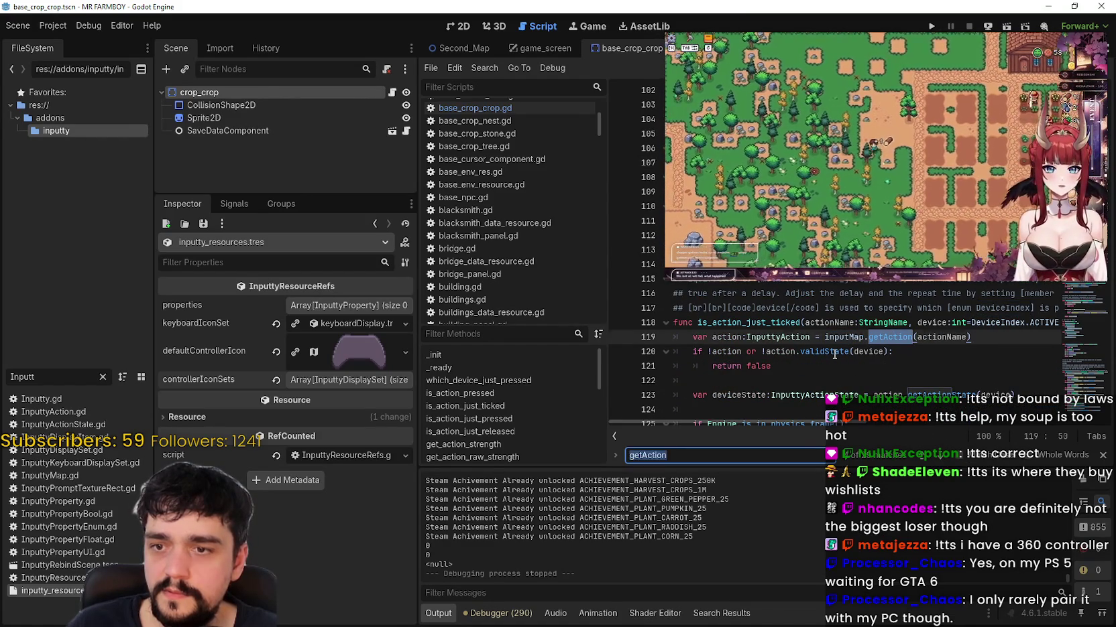
{"action": "double_click", "coordinate": [824, 351]}
{"action": "key", "text": "ctrl+f"}
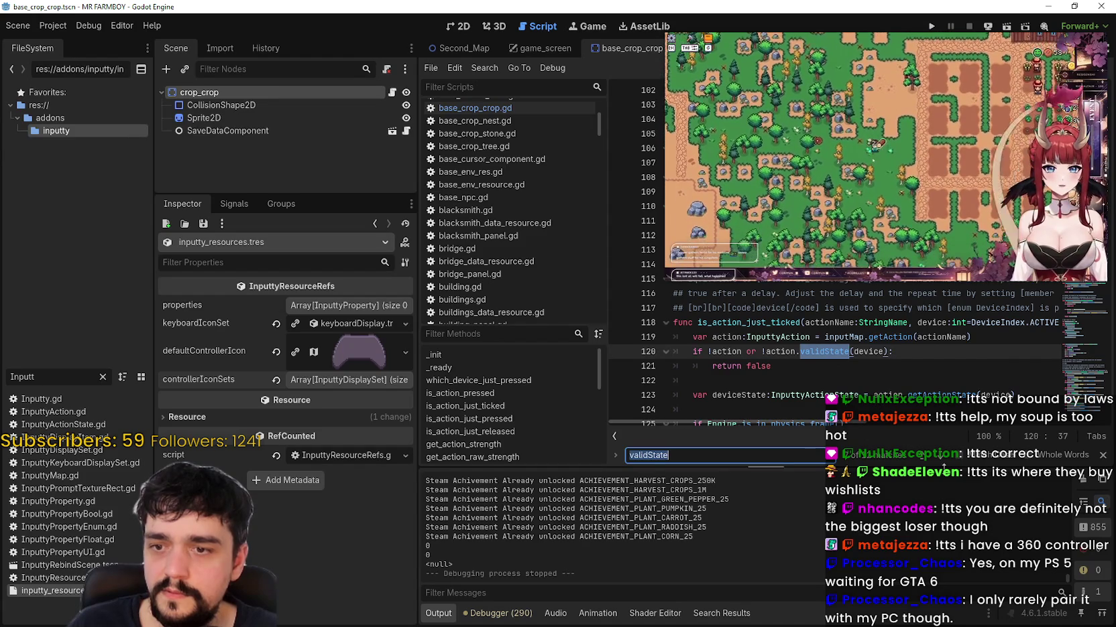
{"action": "key", "text": "Return"}
{"action": "scroll", "coordinate": [891, 383], "scroll_direction": "up", "scroll_amount": 6}
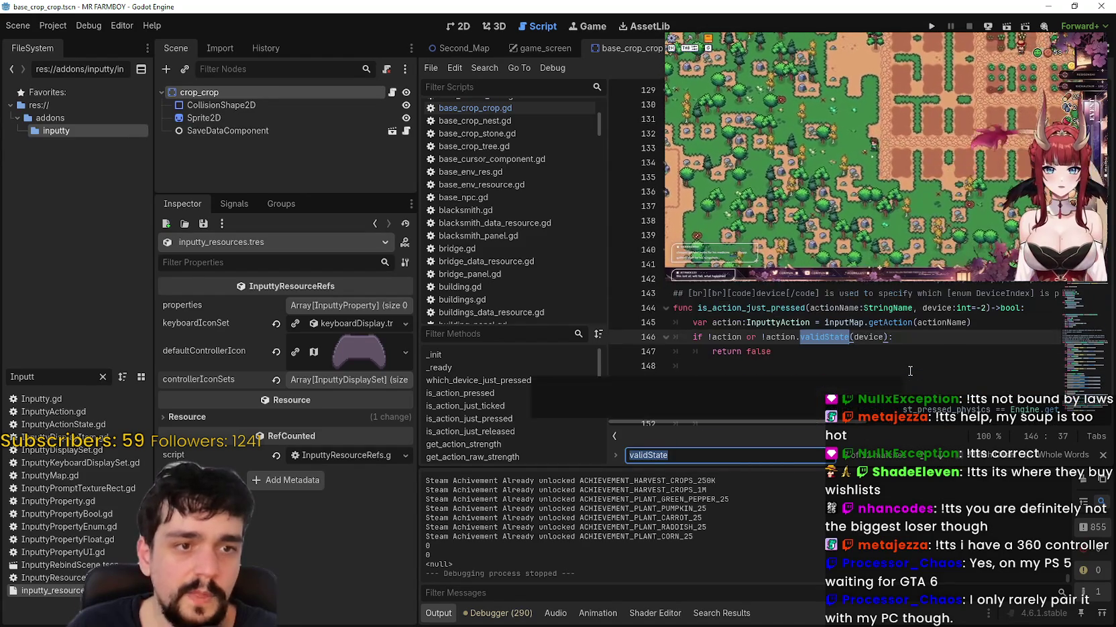
{"action": "scroll", "coordinate": [891, 382], "scroll_direction": "down", "scroll_amount": 1}
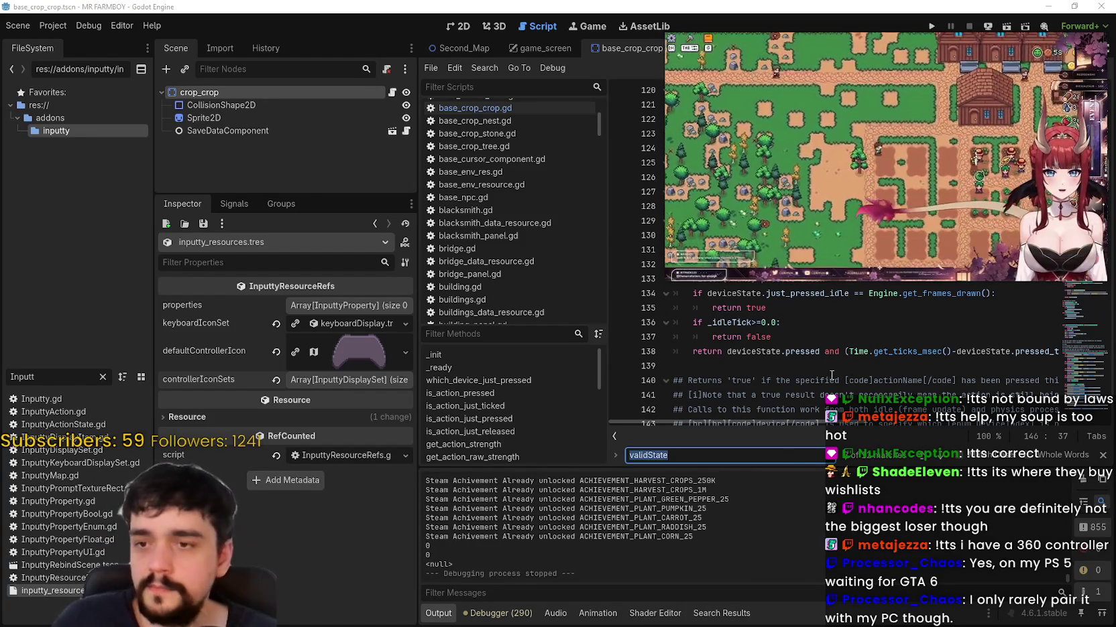
Step: Close the validState find bar and scroll up to is_action_just_ticked's line 120 check
{"action": "left_click", "coordinate": [838, 377]}
{"action": "key", "text": "Escape"}
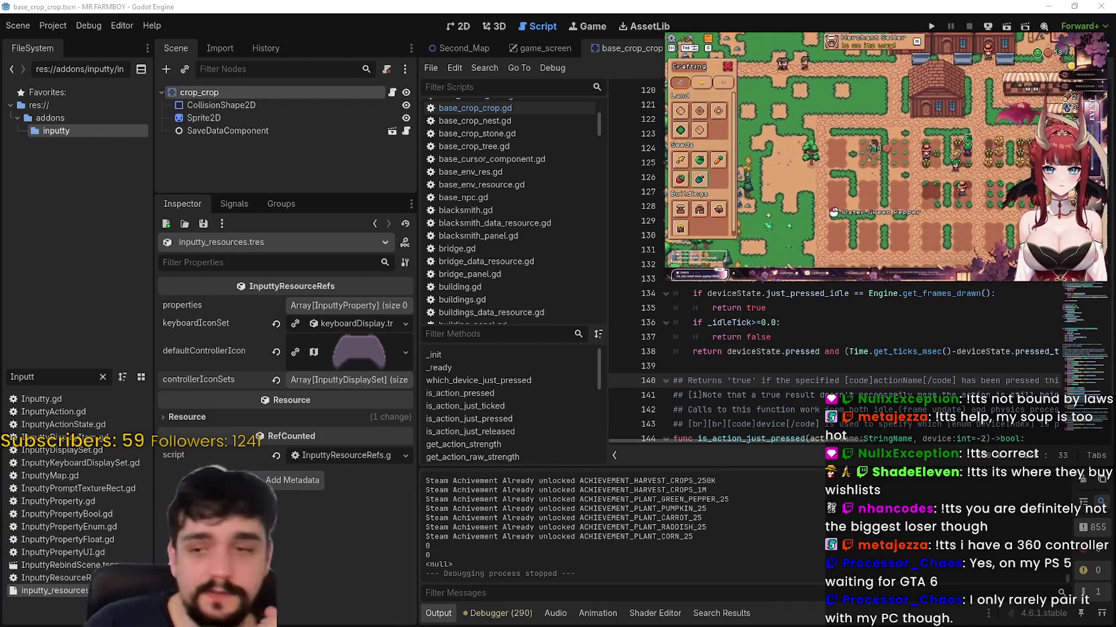
{"action": "scroll", "coordinate": [812, 401], "scroll_direction": "up", "scroll_amount": 4}
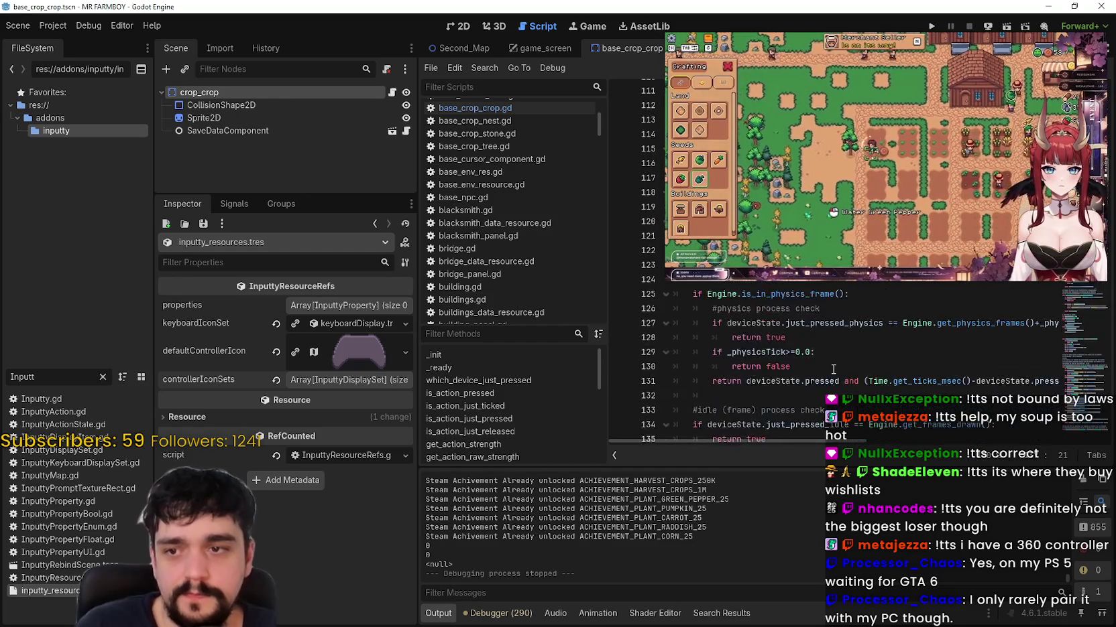
{"action": "scroll", "coordinate": [812, 400], "scroll_direction": "up", "scroll_amount": 2}
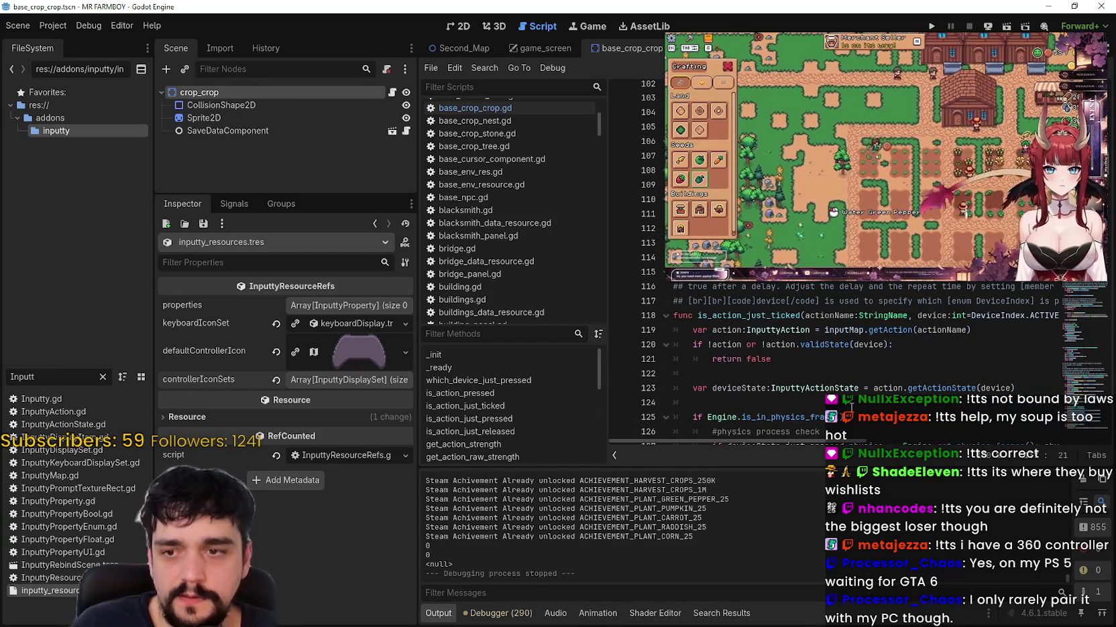
{"action": "scroll", "coordinate": [818, 420], "scroll_direction": "up", "scroll_amount": 1}
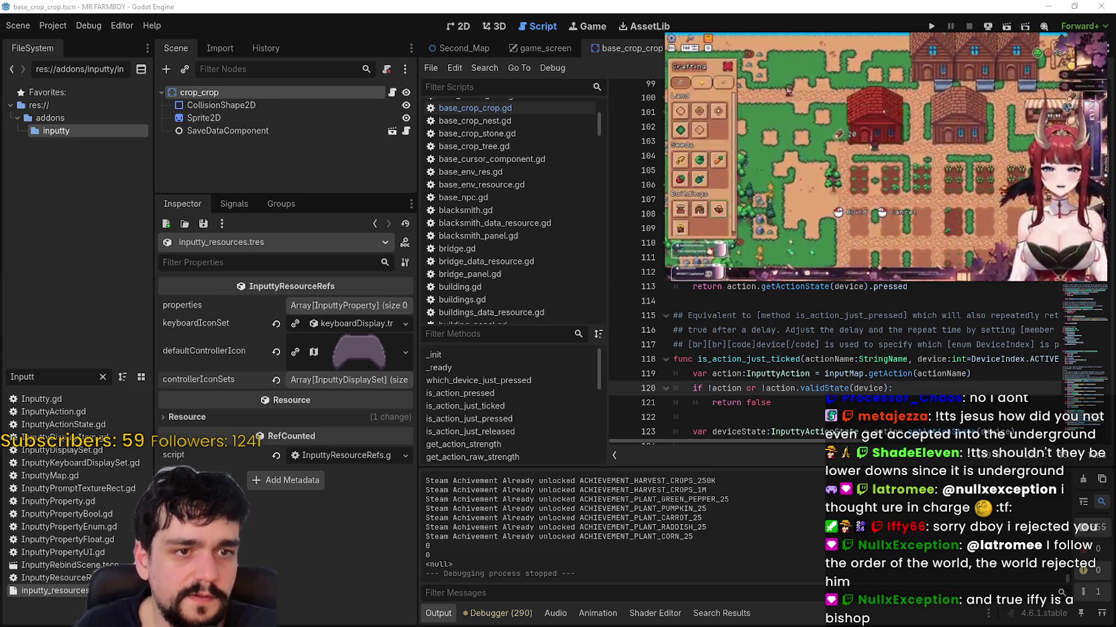
{"action": "left_click", "coordinate": [767, 329]}
Step: Run a project-wide Find in Files search for ps5
{"action": "key", "text": "ctrl+f"}
{"action": "type", "text": "ps5"}
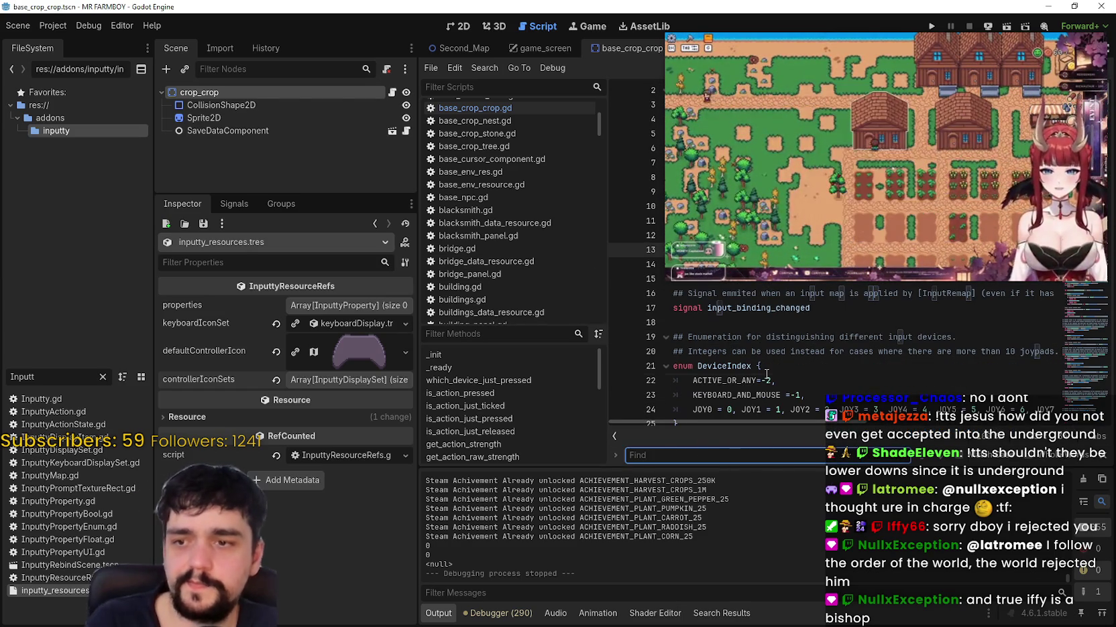
{"action": "left_click", "coordinate": [766, 374]}
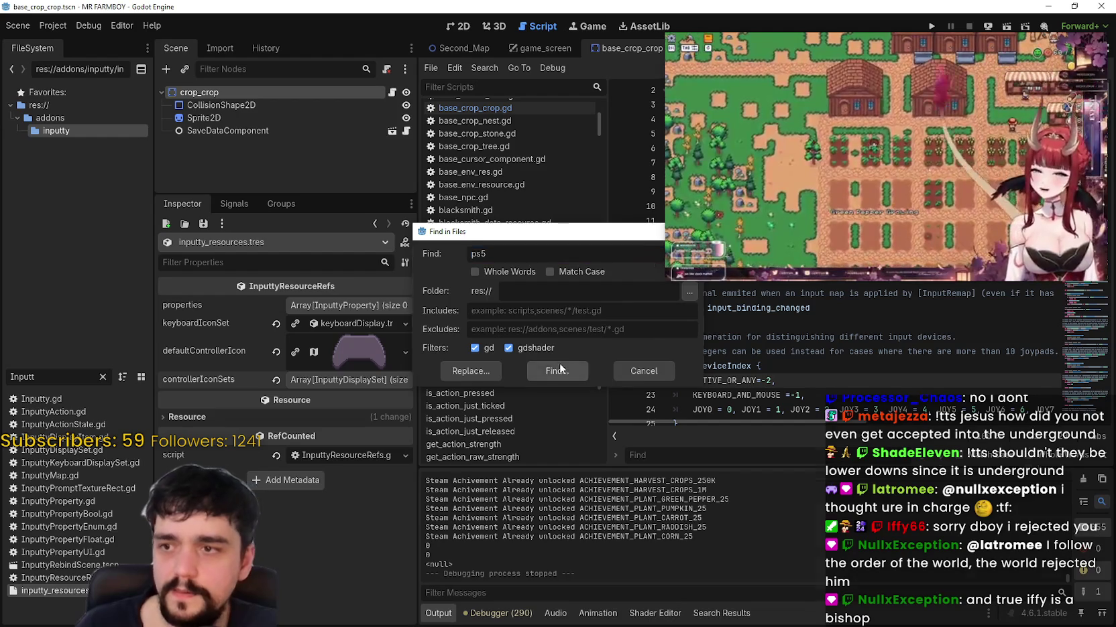
{"action": "left_click", "coordinate": [558, 368]}
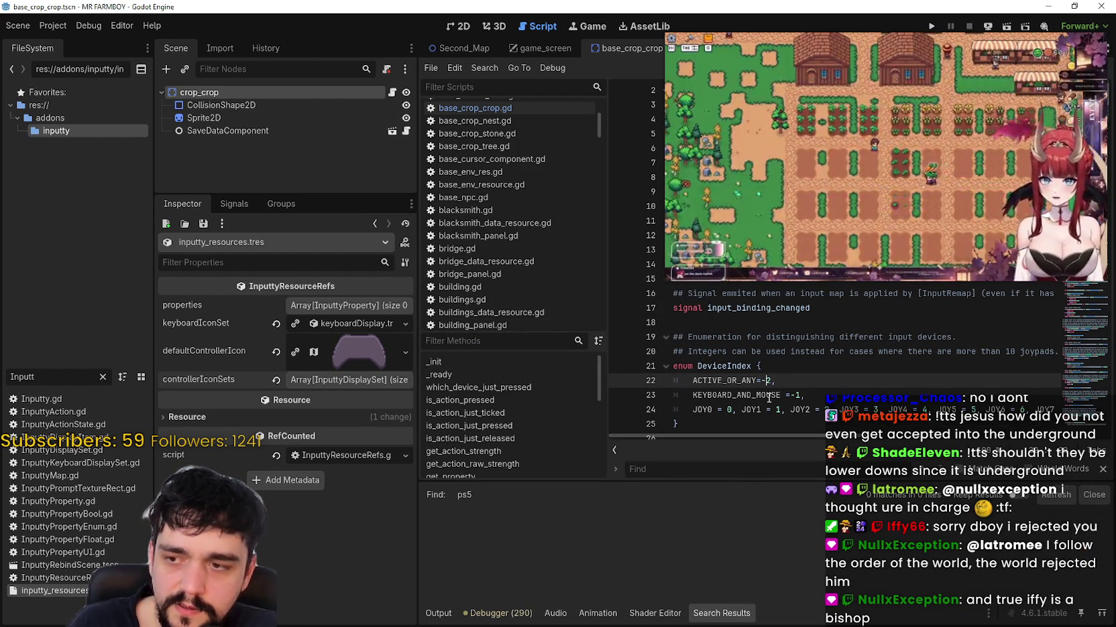
Step: Filter the FileSystem file list for ps5 to reveal ps5Gamepad.tres
{"action": "left_click", "coordinate": [792, 365]}
{"action": "scroll", "coordinate": [792, 365], "scroll_direction": "up", "scroll_amount": 1}
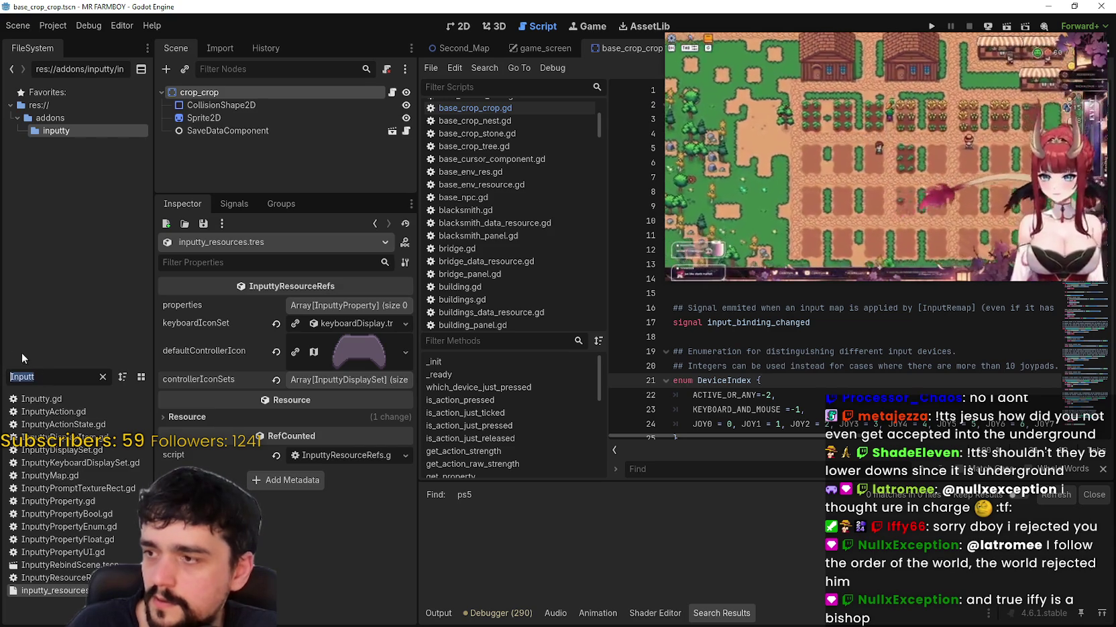
{"action": "type", "text": "ps5"}
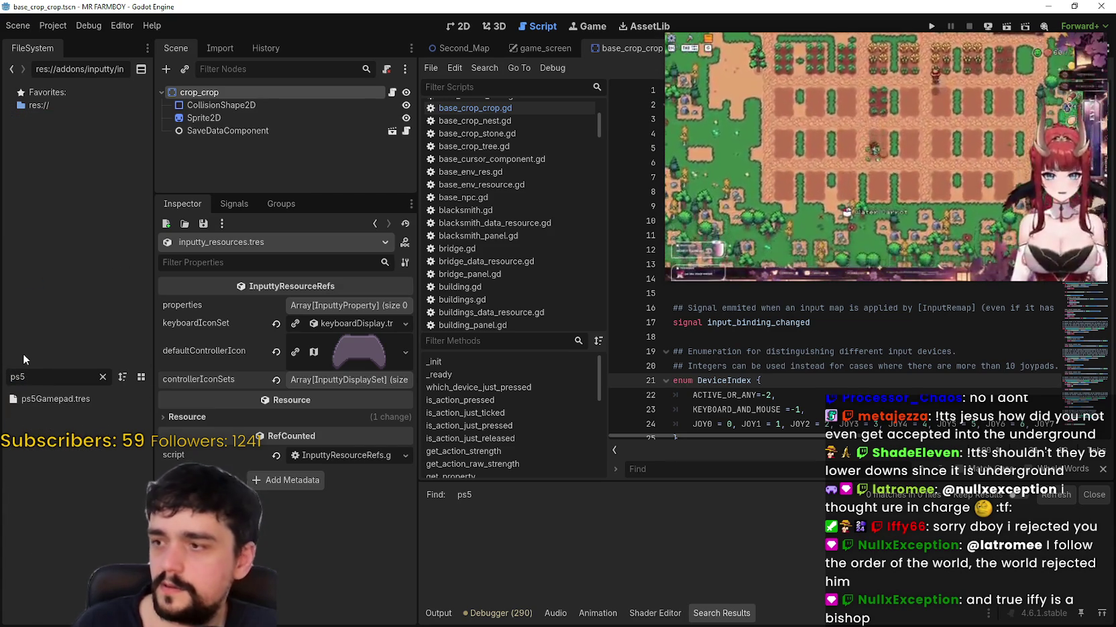
Step: Open ps5Gamepad.tres and check its imageSet, nameMustContain and axisNames properties
{"action": "double_click", "coordinate": [57, 399]}
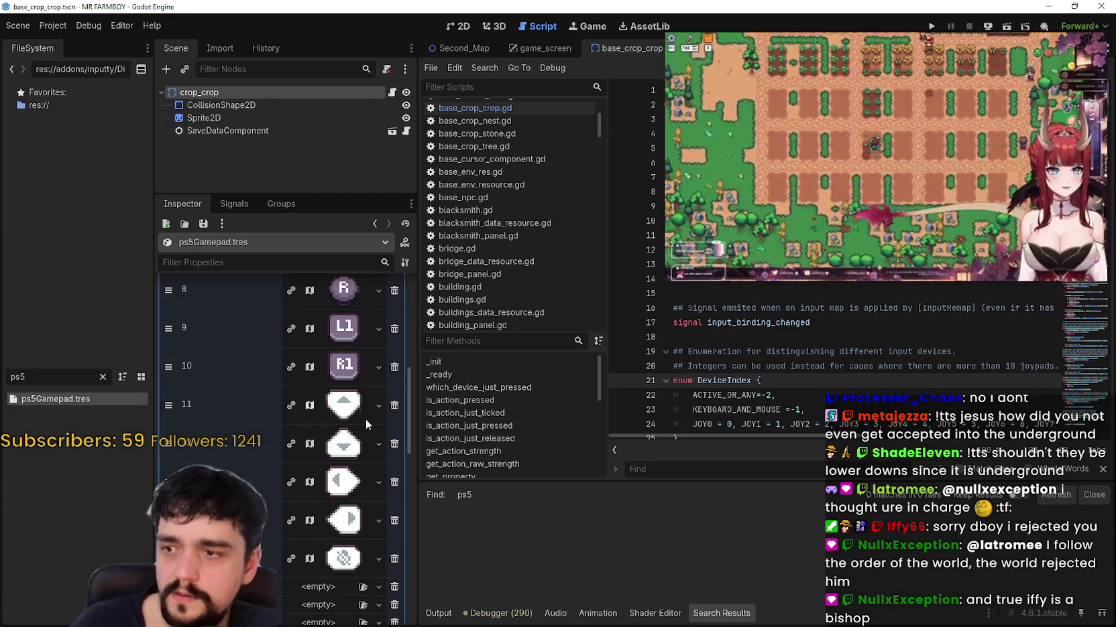
{"action": "scroll", "coordinate": [365, 409], "scroll_direction": "up", "scroll_amount": 6}
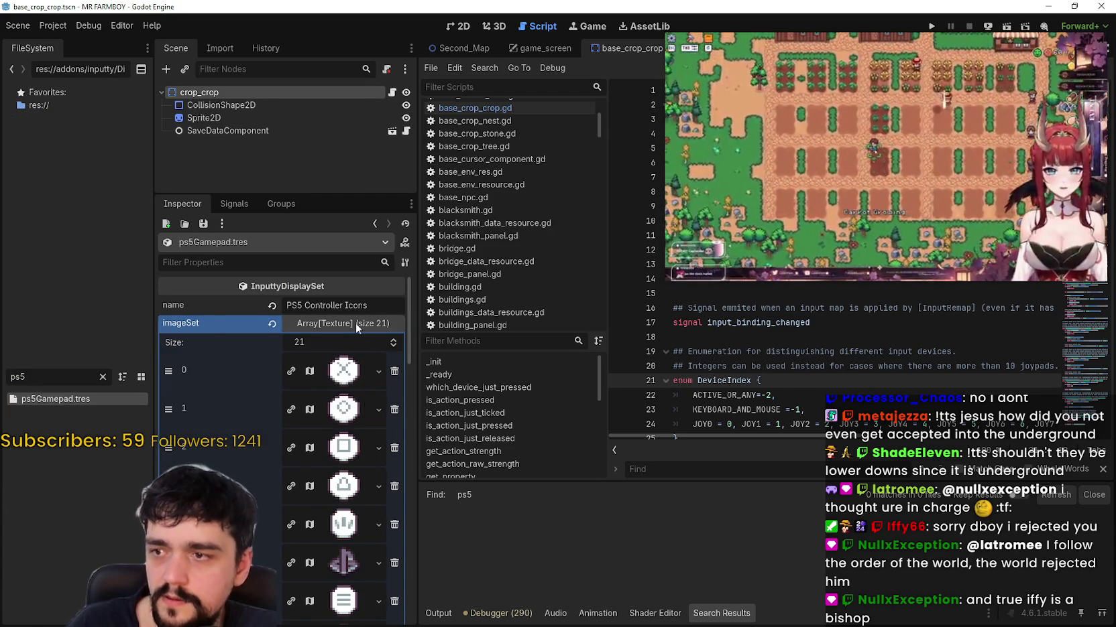
{"action": "left_click", "coordinate": [352, 324]}
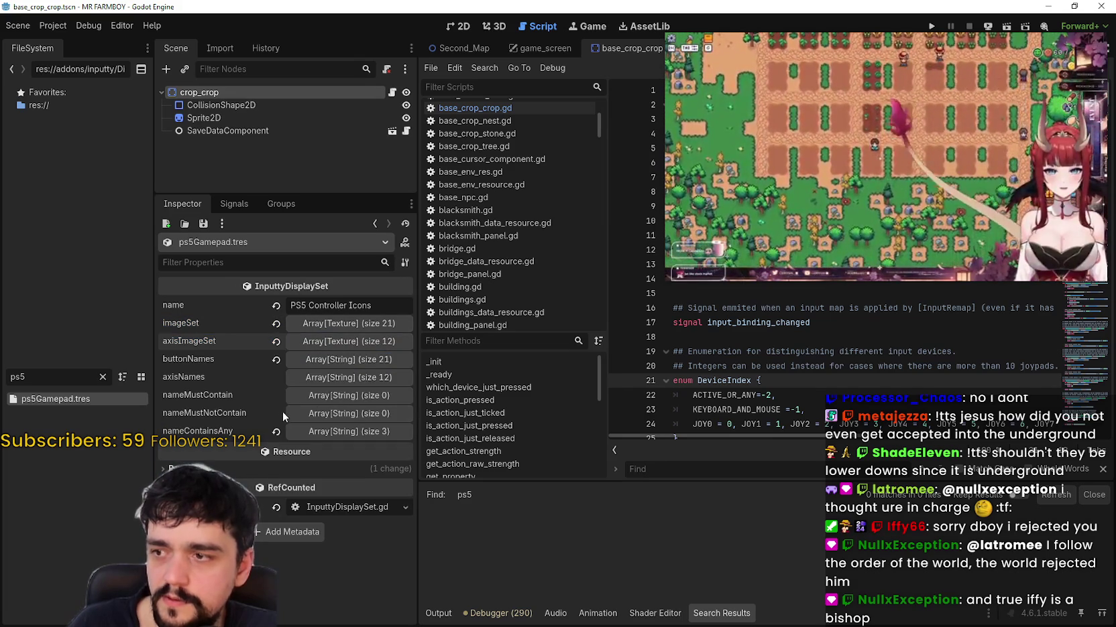
{"action": "left_click", "coordinate": [327, 397]}
{"action": "left_click", "coordinate": [327, 397]}
{"action": "left_click", "coordinate": [340, 377]}
{"action": "left_click", "coordinate": [340, 378]}
Step: Expand nameContainsAny to inspect its ps5, dual sense and playstation entries
{"action": "left_click", "coordinate": [339, 432]}
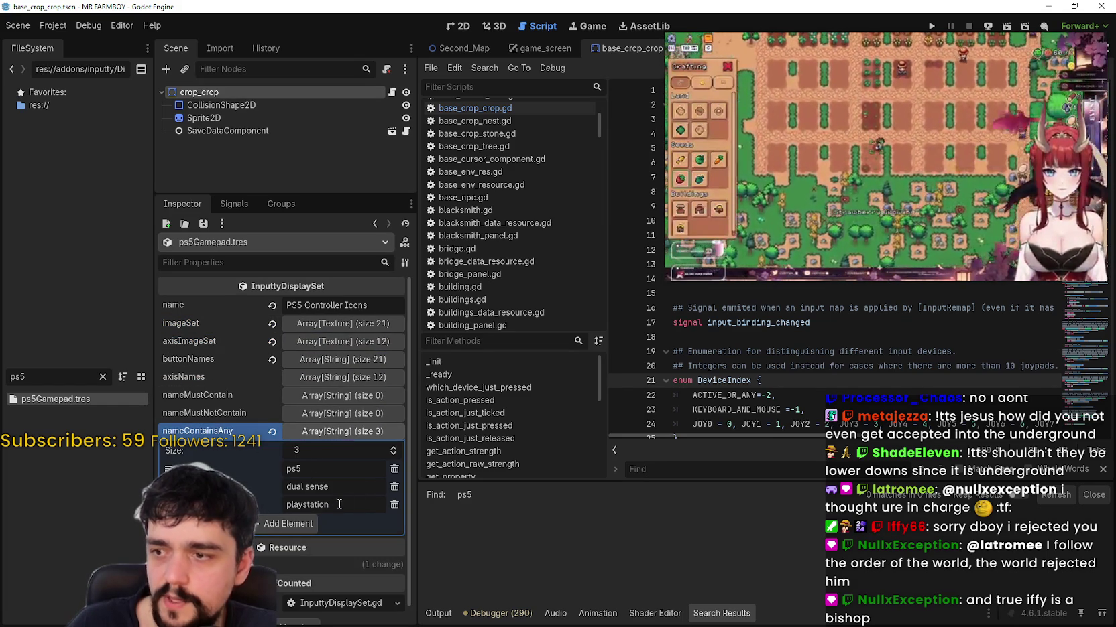
{"action": "left_click", "coordinate": [316, 486]}
{"action": "left_click", "coordinate": [321, 505]}
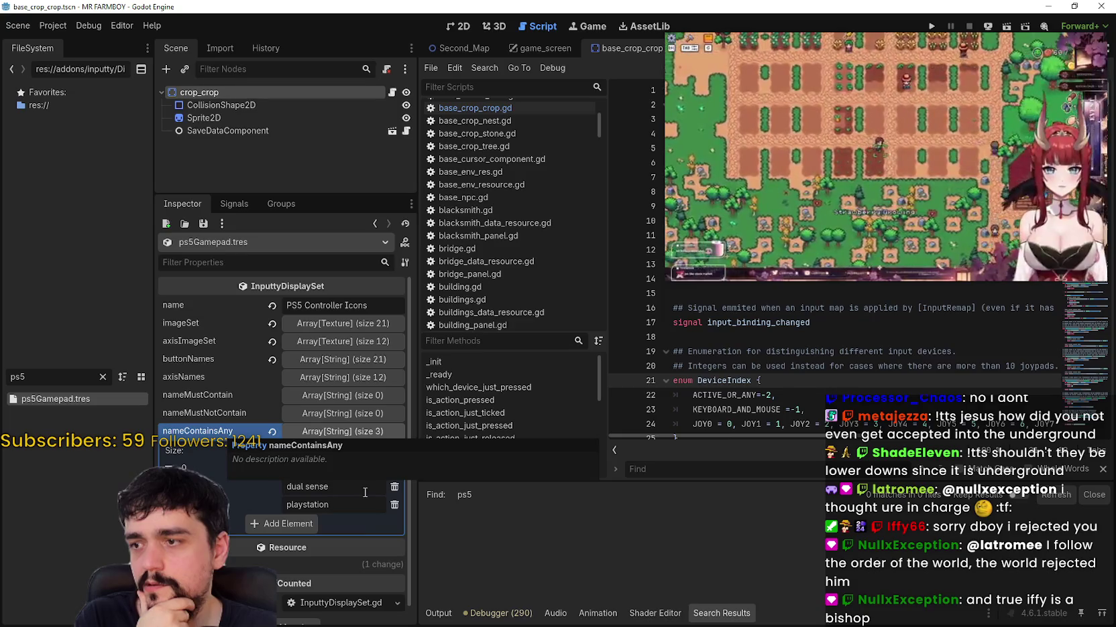
{"action": "left_click", "coordinate": [348, 475]}
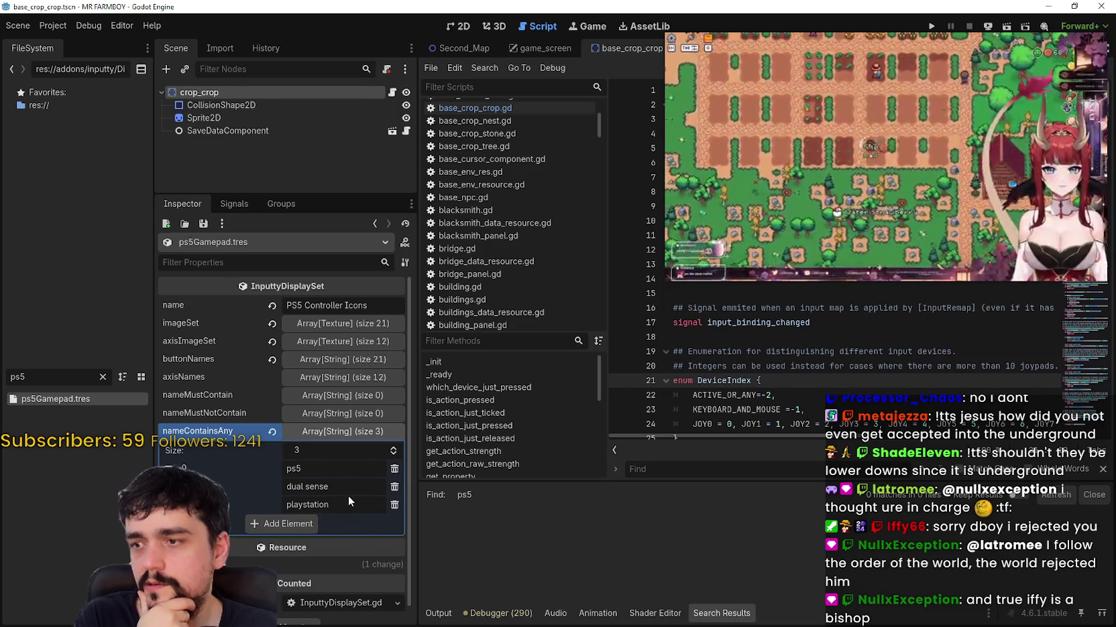
{"action": "left_click", "coordinate": [777, 342]}
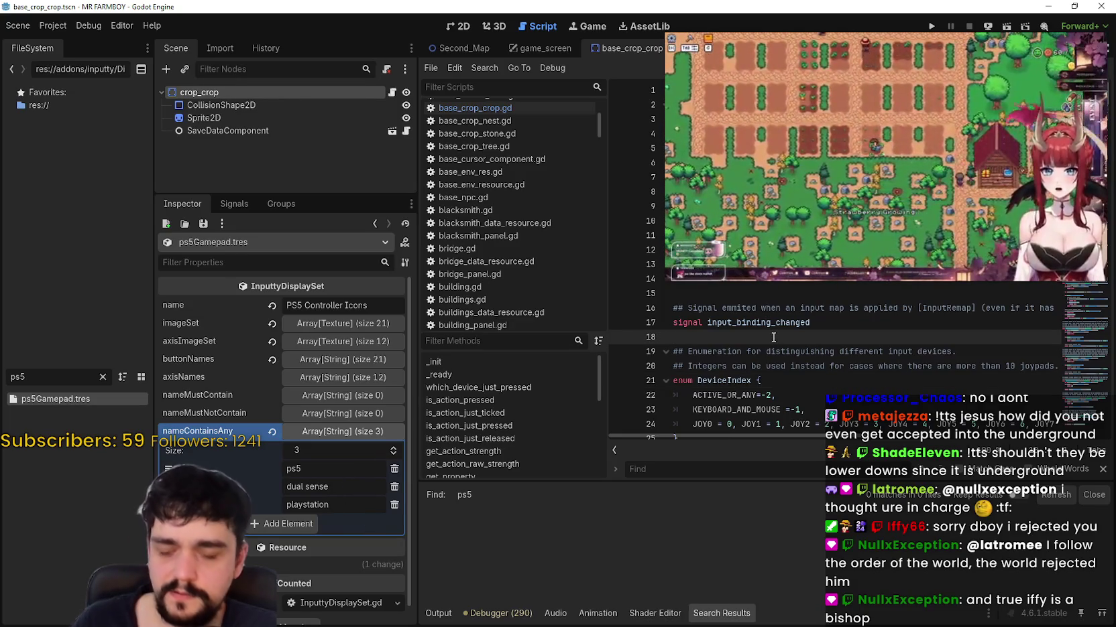
{"action": "key", "text": "ctrl+shift+f"}
{"action": "type", "text": "nameCo"}
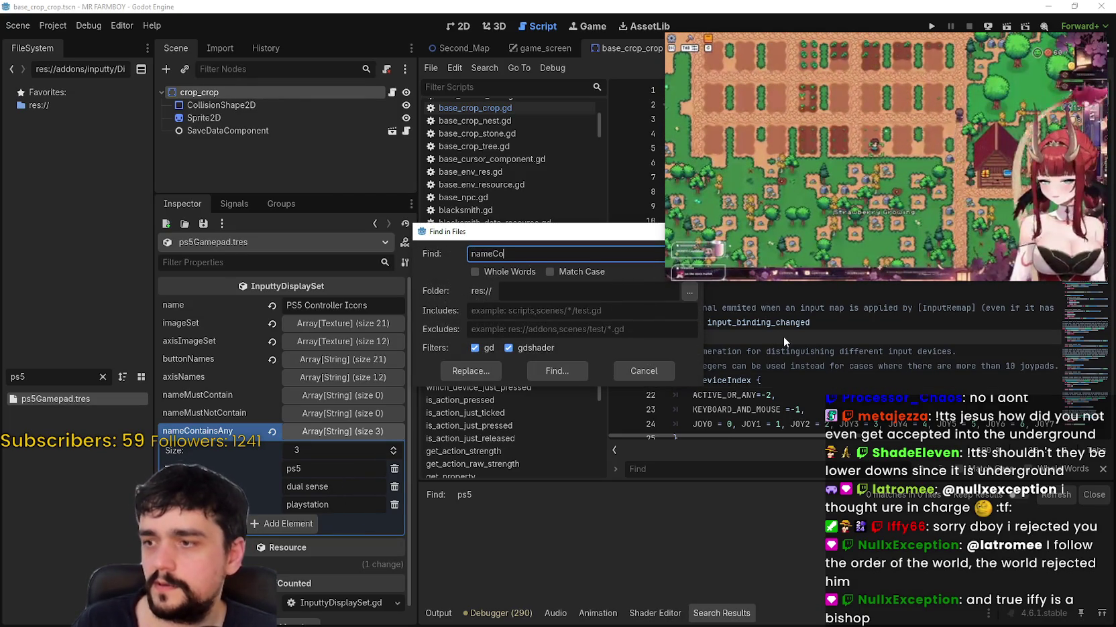
Step: Search the project for nameContainsAny and open its loop in InputtyDisplaySet.gd
{"action": "type", "text": "ntainsA"}
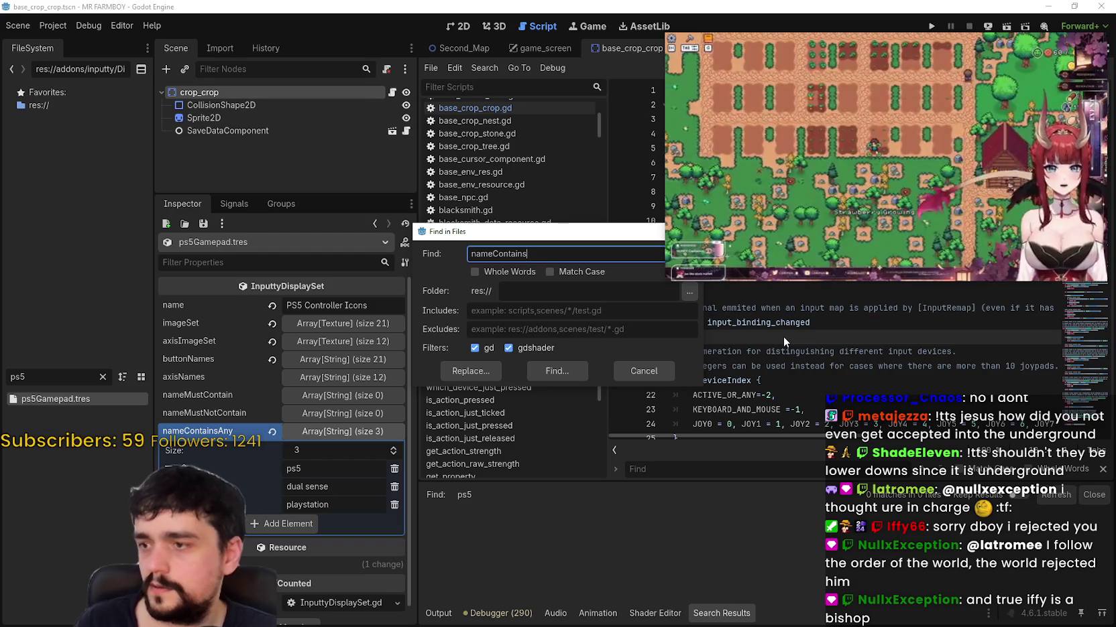
{"action": "type", "text": "ny"}
{"action": "key", "text": "Return"}
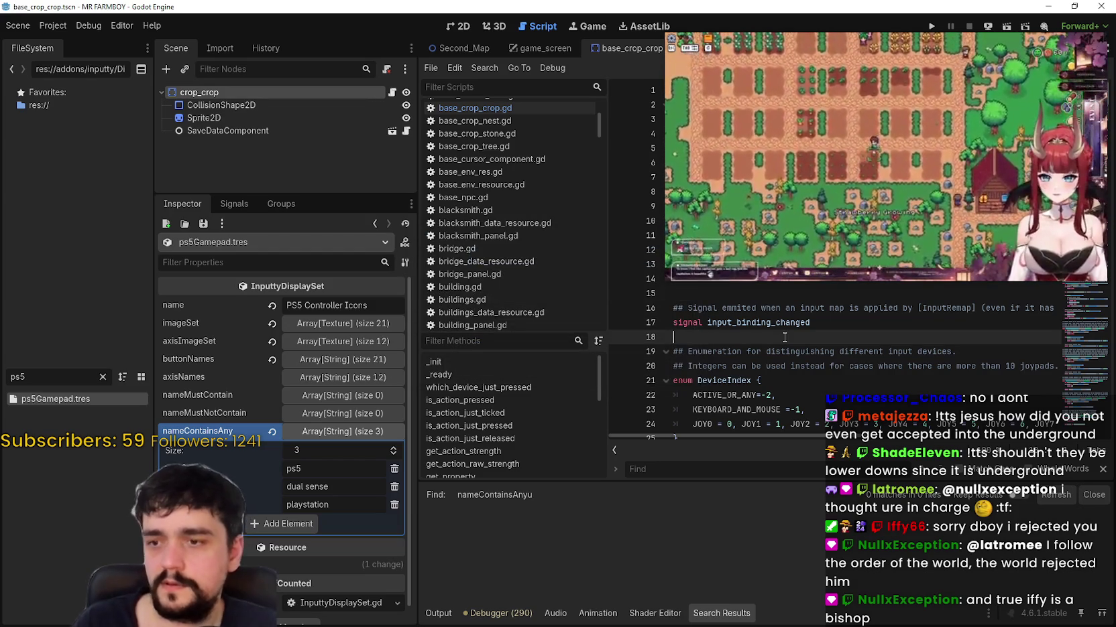
{"action": "key", "text": "End"}
{"action": "key", "text": "BackSpace"}
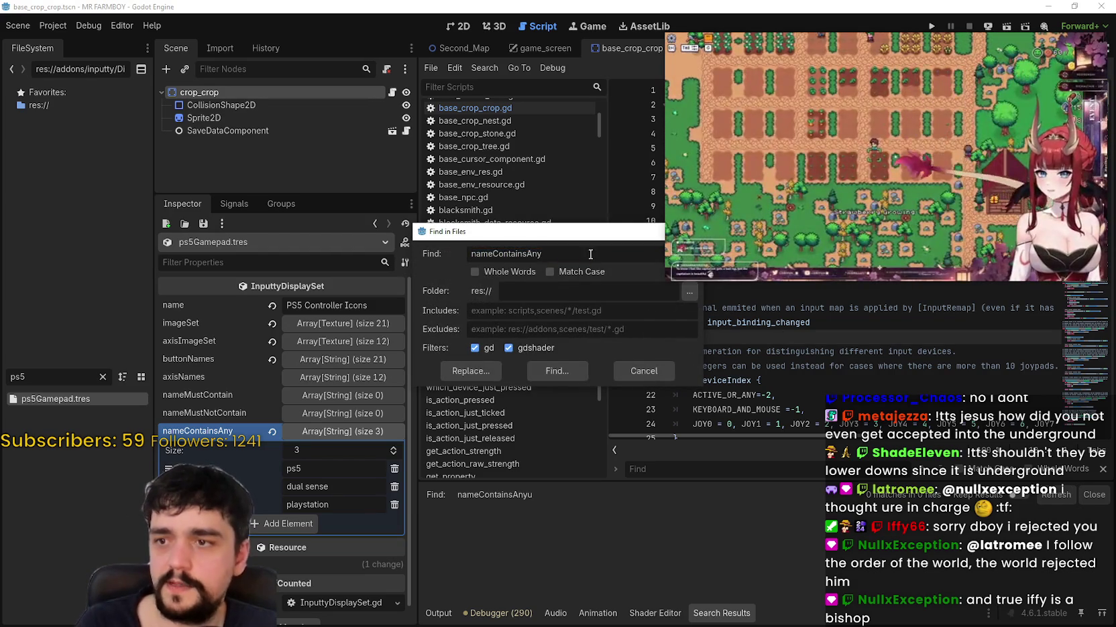
{"action": "key", "text": "Return"}
{"action": "left_click", "coordinate": [604, 548]}
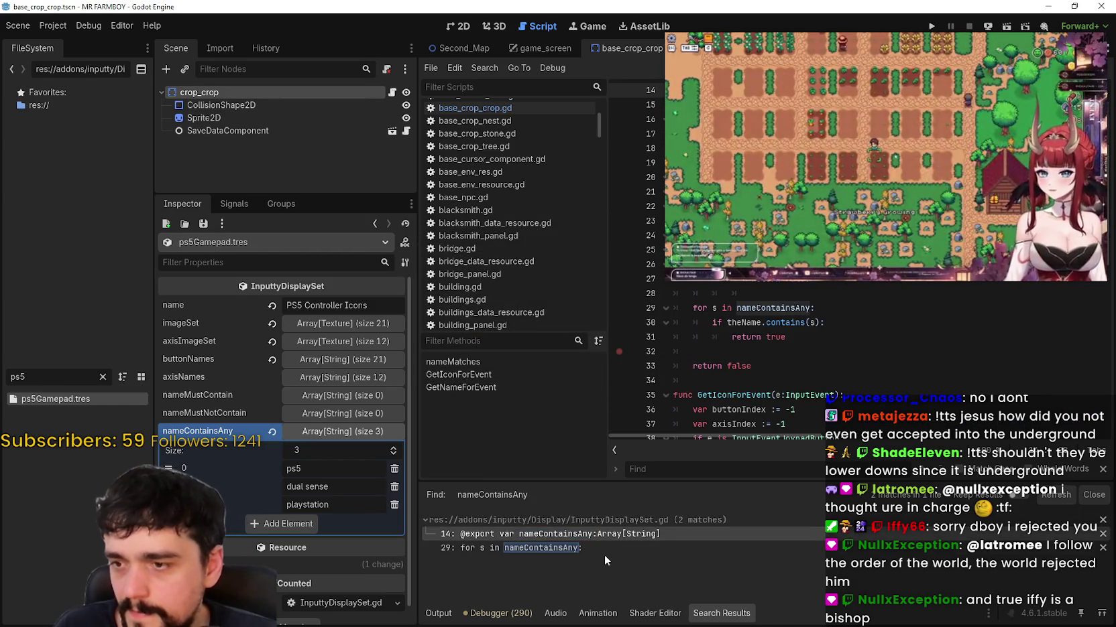
{"action": "scroll", "coordinate": [734, 308], "scroll_direction": "up", "scroll_amount": 5}
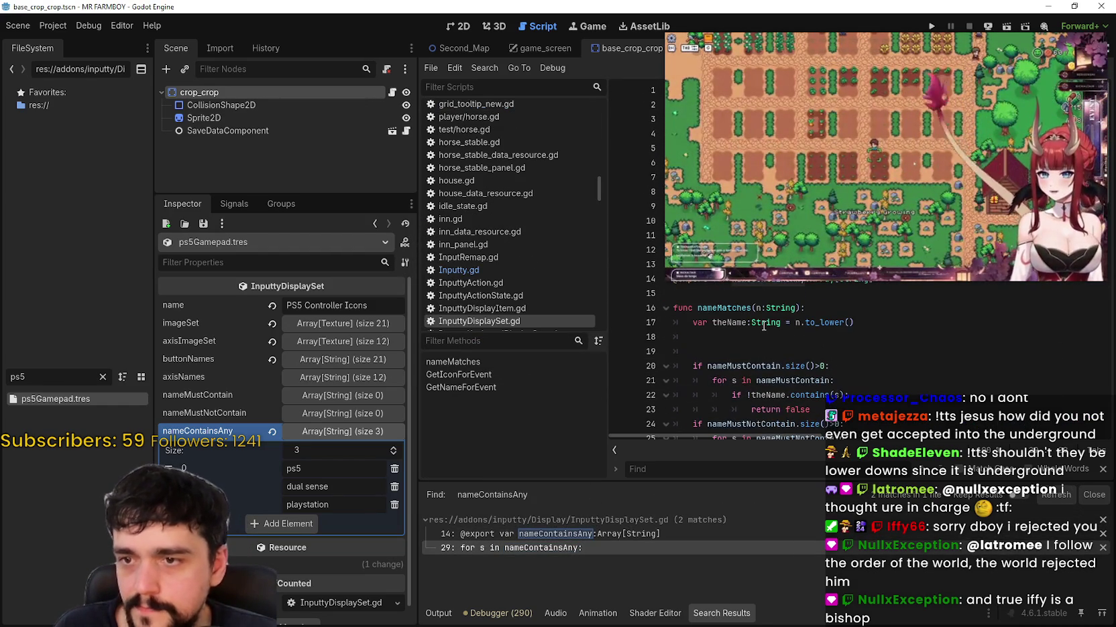
Step: Find nameMatches across the project and jump to its call on Inputty.gd line 373
{"action": "double_click", "coordinate": [734, 308]}
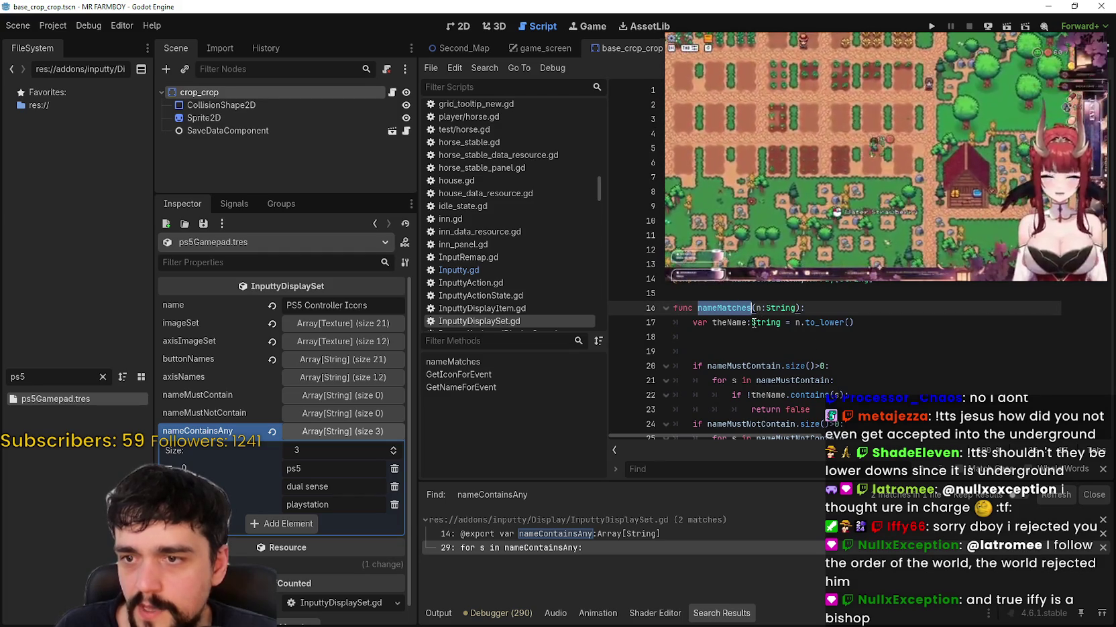
{"action": "key", "text": "ctrl+shift+f"}
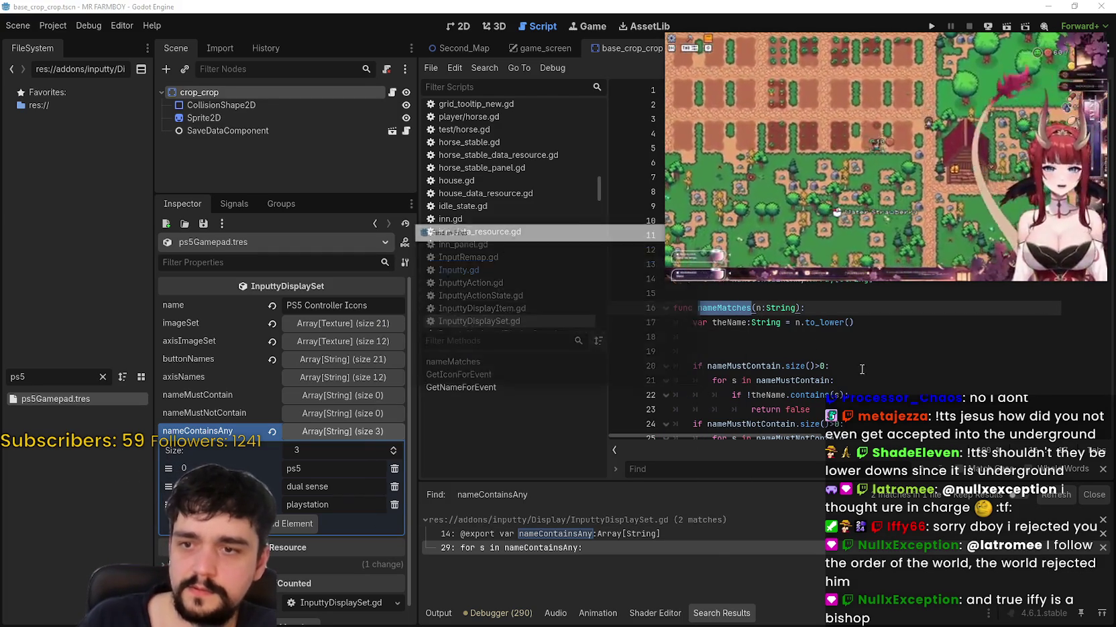
{"action": "left_click", "coordinate": [544, 372]}
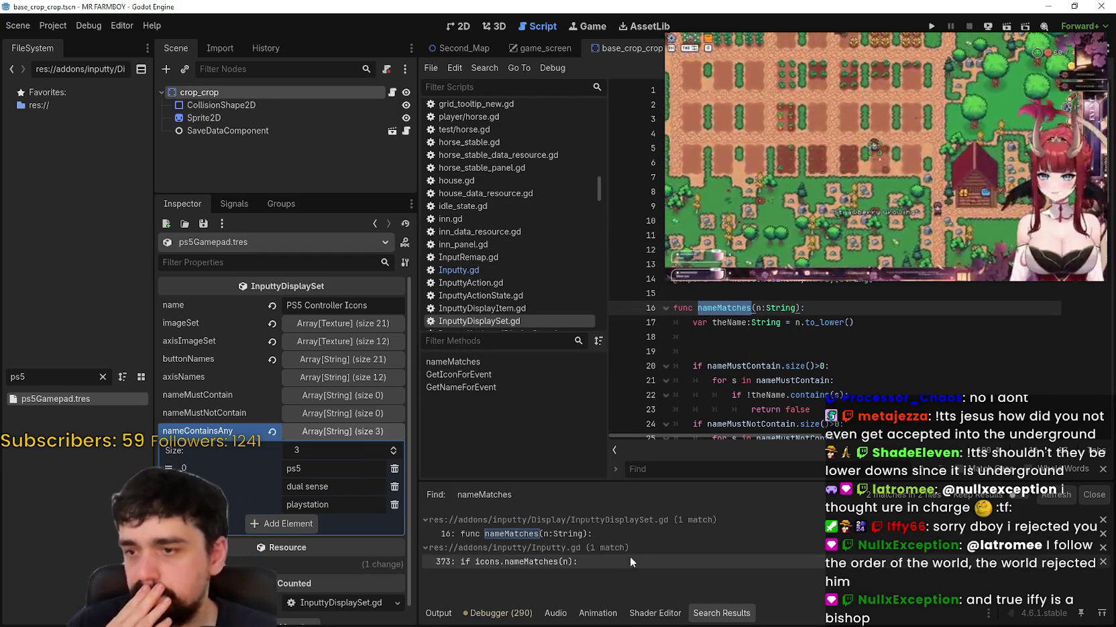
{"action": "left_click", "coordinate": [621, 564]}
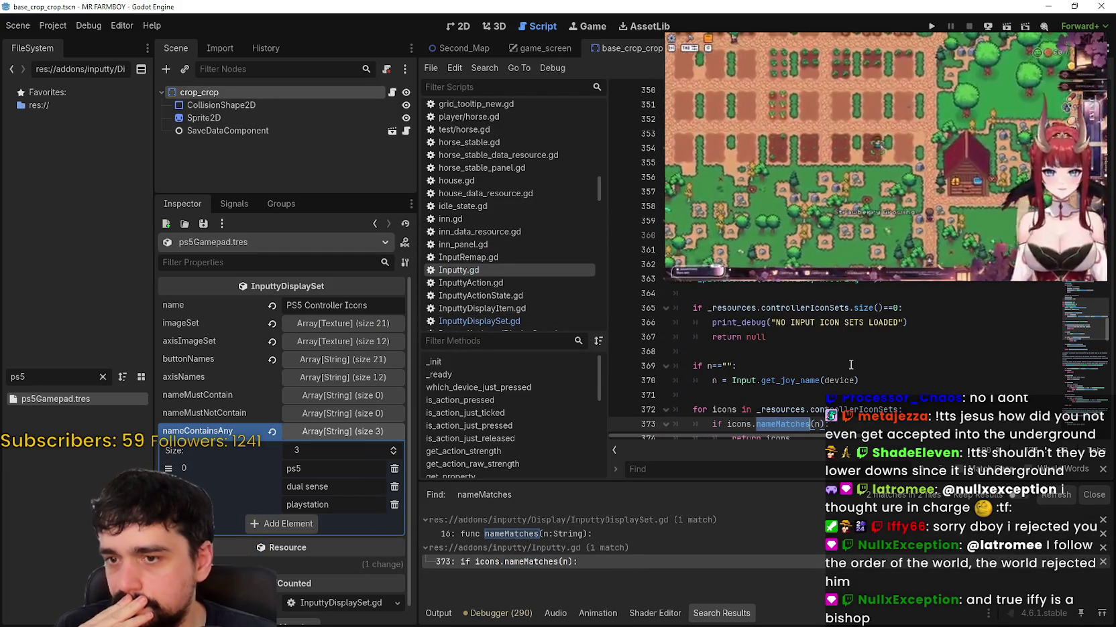
{"action": "double_click", "coordinate": [867, 362]}
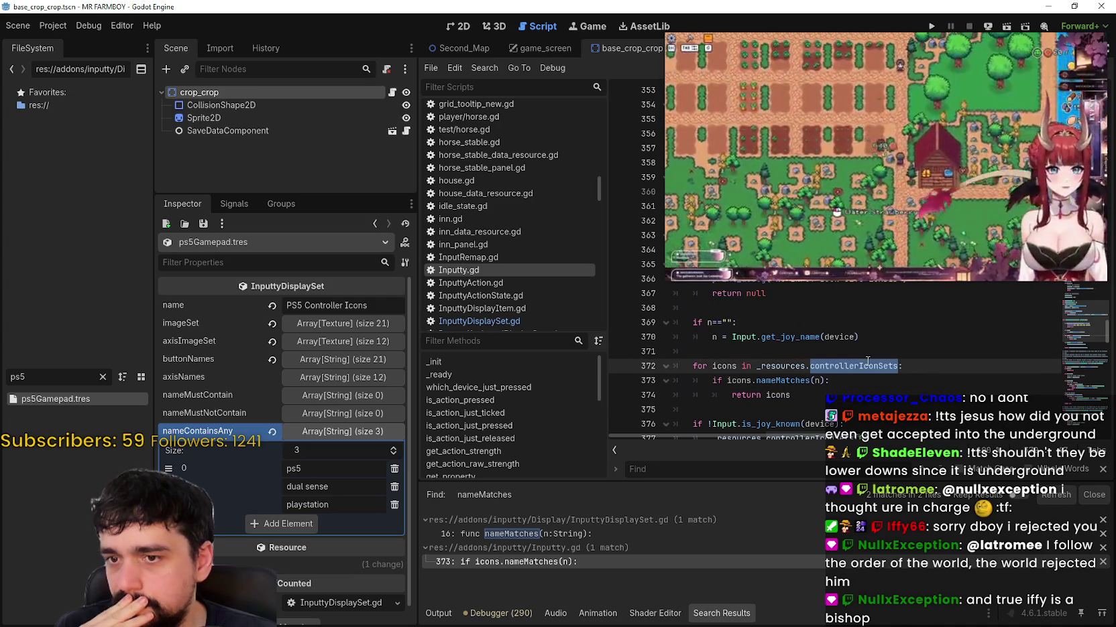
{"action": "mouse_move", "coordinate": [867, 362]}
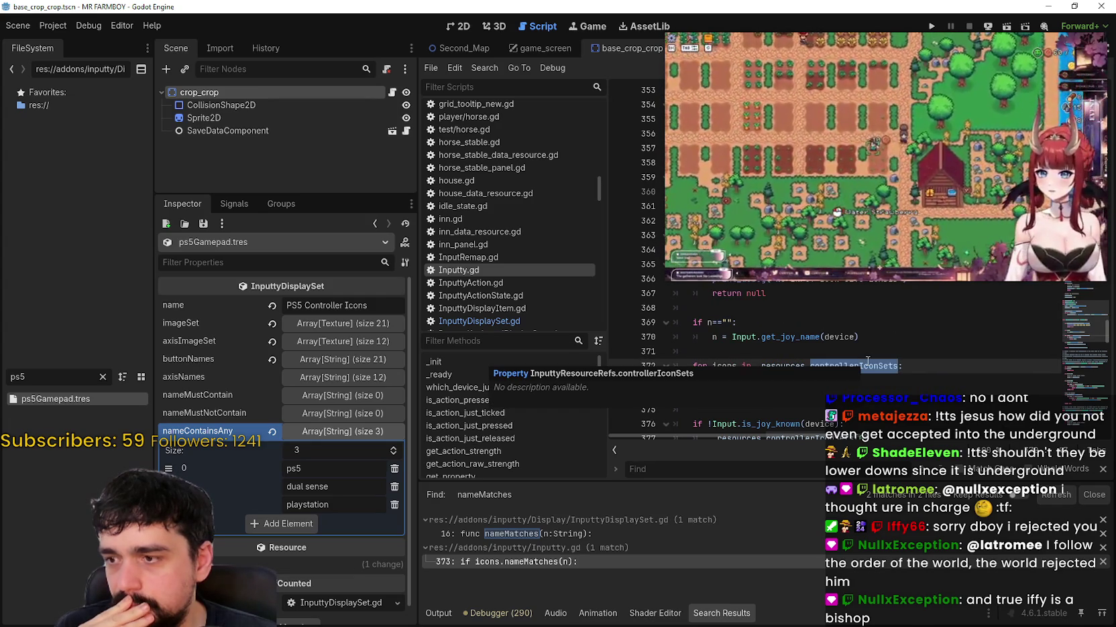
{"action": "scroll", "coordinate": [918, 390], "scroll_direction": "down", "scroll_amount": 2}
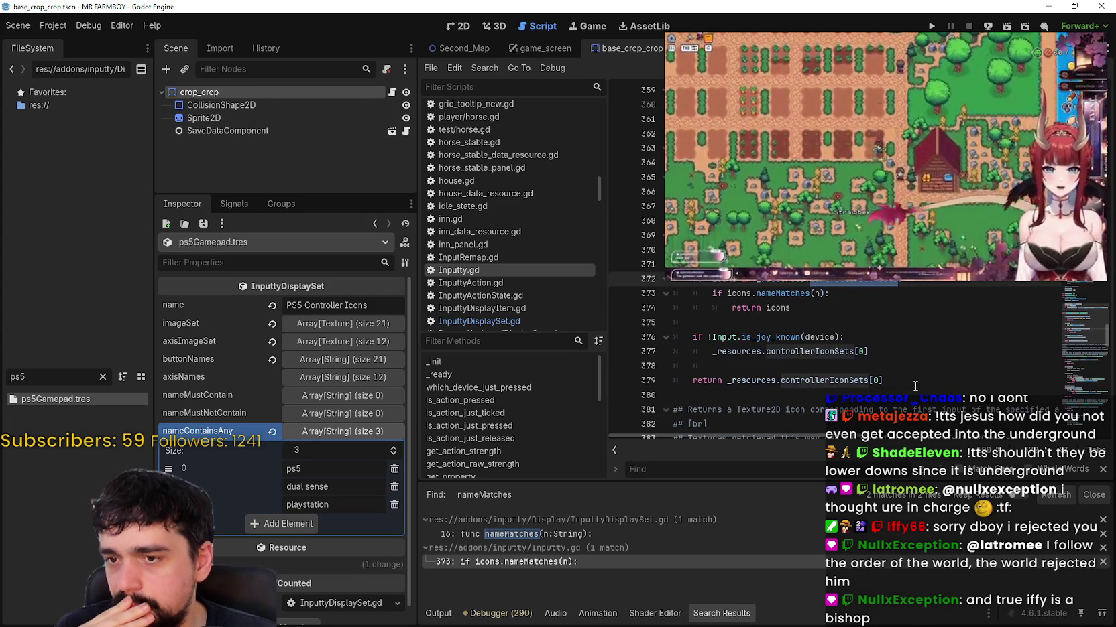
{"action": "scroll", "coordinate": [914, 386], "scroll_direction": "up", "scroll_amount": 5}
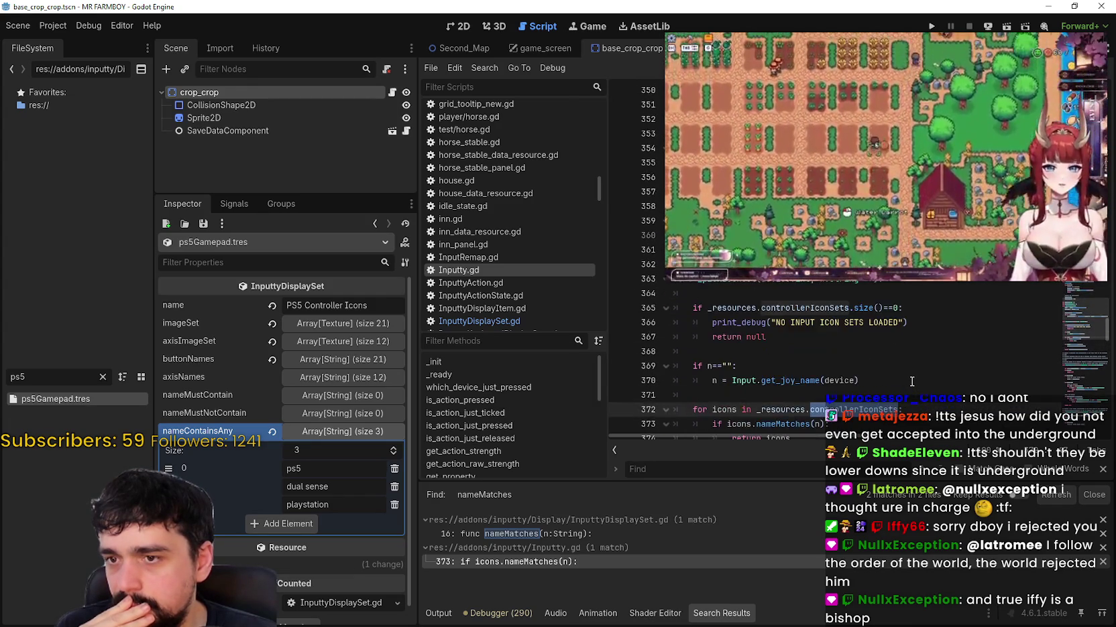
{"action": "scroll", "coordinate": [907, 373], "scroll_direction": "down", "scroll_amount": 1}
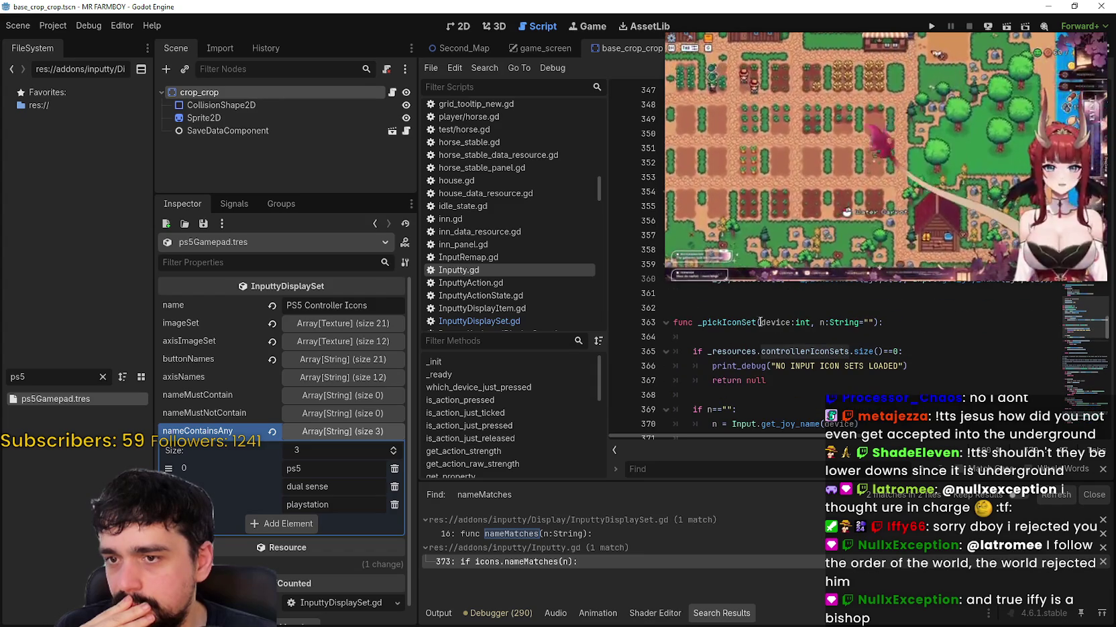
Step: Search all project files for _pickIconSet
{"action": "double_click", "coordinate": [750, 321]}
{"action": "scroll", "coordinate": [776, 356], "scroll_direction": "down", "scroll_amount": 1}
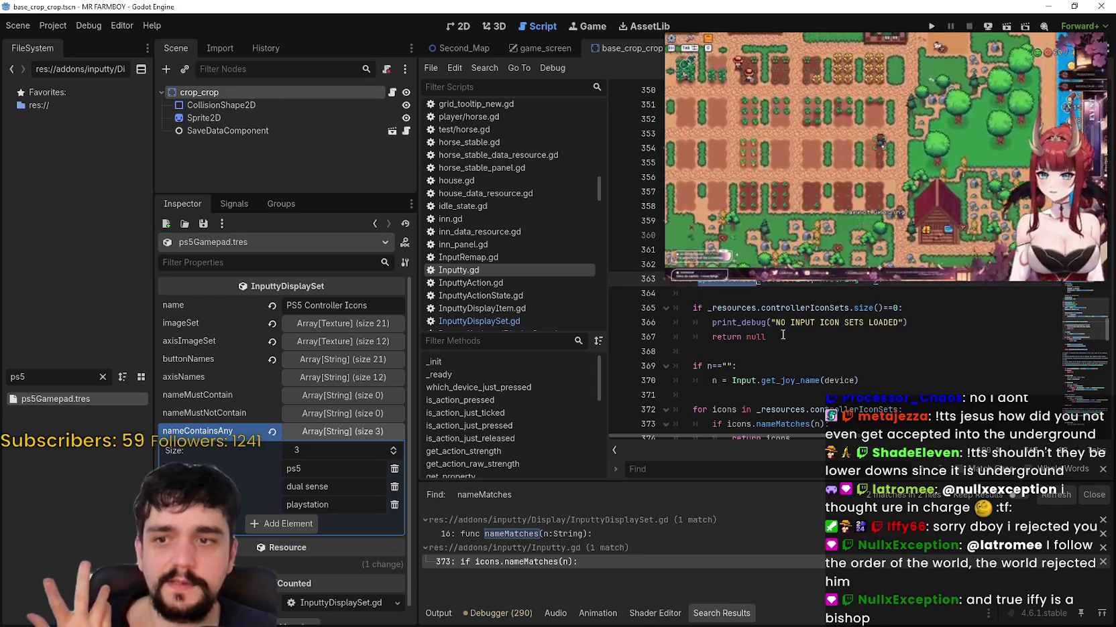
{"action": "scroll", "coordinate": [776, 356], "scroll_direction": "up", "scroll_amount": 1}
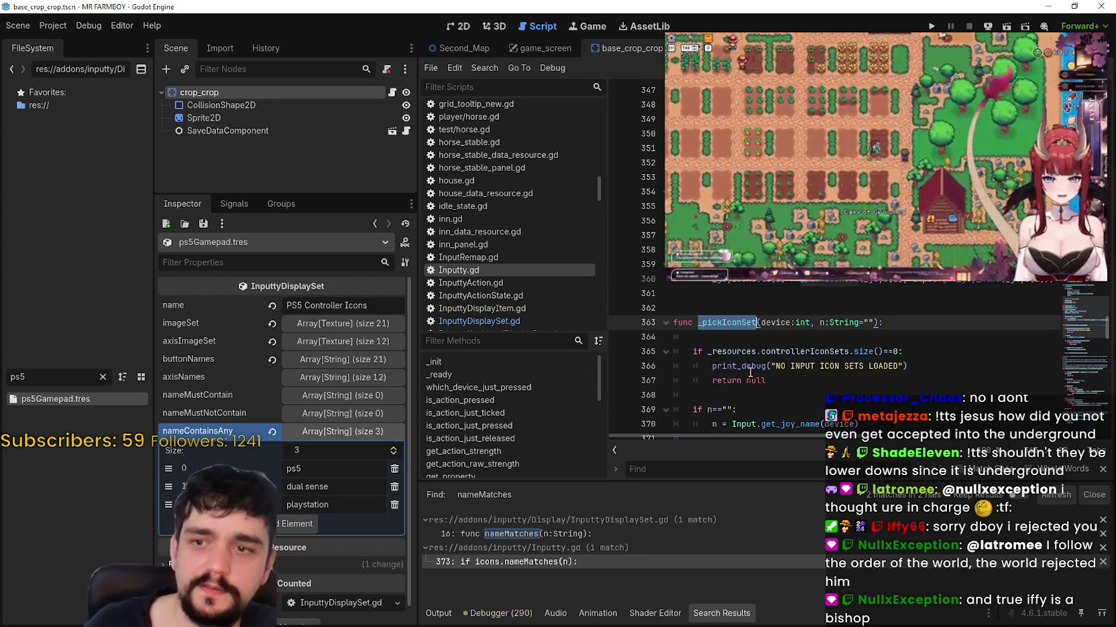
{"action": "key", "text": "ctrl+shift+f"}
{"action": "left_click", "coordinate": [566, 370]}
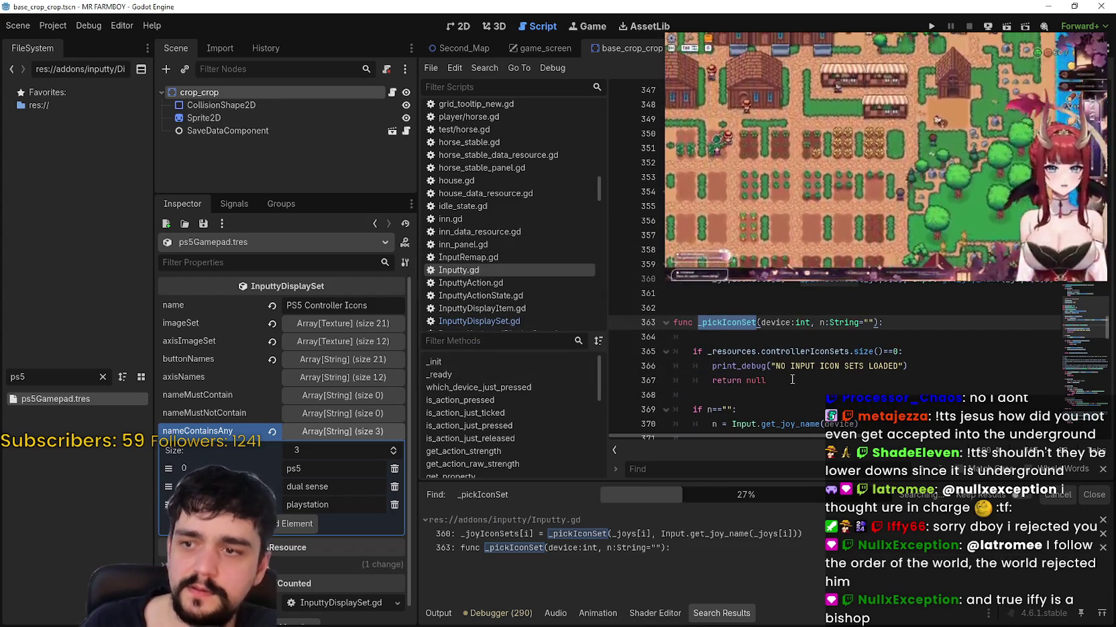
Step: Jump to the line 360 _pickIconSet call and read through the _pollJoys function
{"action": "left_click", "coordinate": [660, 534]}
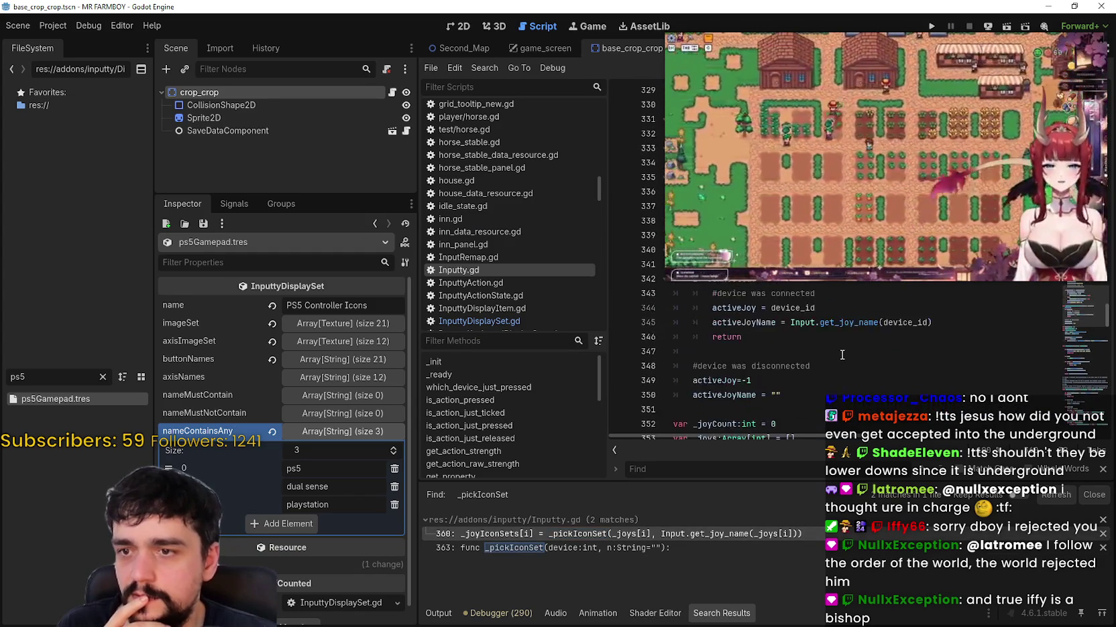
{"action": "scroll", "coordinate": [837, 351], "scroll_direction": "down", "scroll_amount": 1}
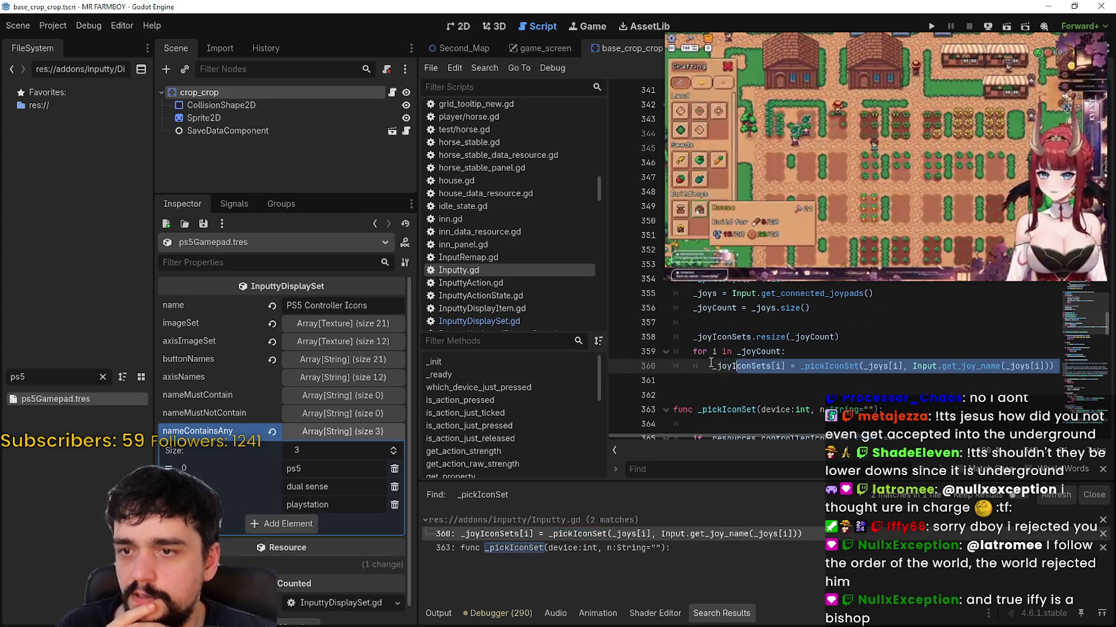
{"action": "left_click_drag", "start_coordinate": [1056, 367], "coordinate": [701, 350]}
{"action": "scroll", "coordinate": [711, 348], "scroll_direction": "up", "scroll_amount": 3}
{"action": "scroll", "coordinate": [719, 345], "scroll_direction": "down", "scroll_amount": 1}
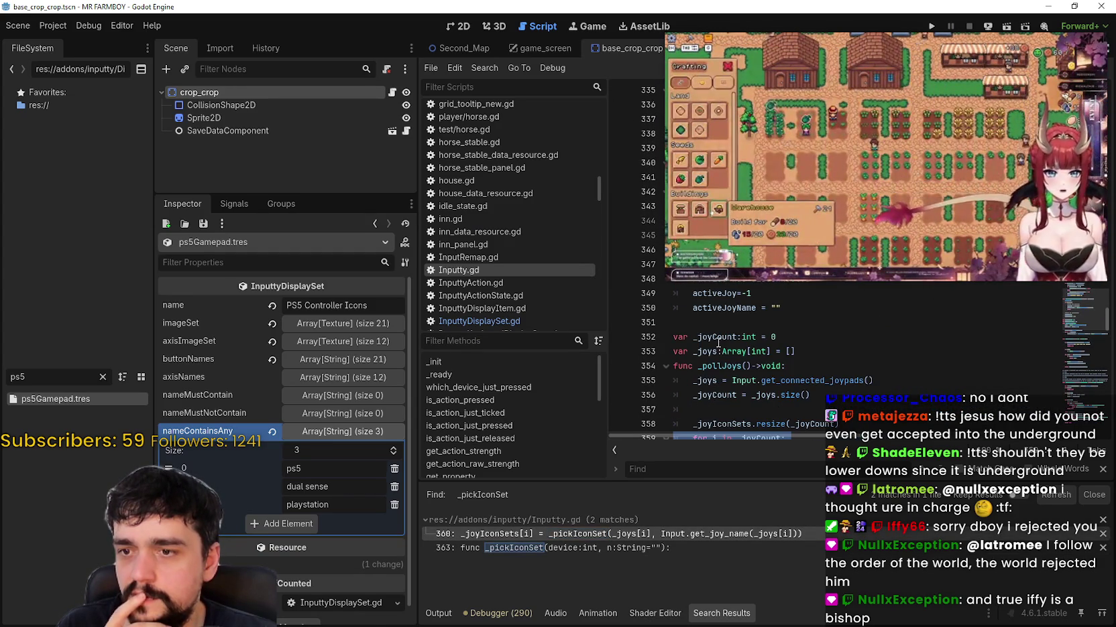
{"action": "scroll", "coordinate": [725, 352], "scroll_direction": "down", "scroll_amount": 1}
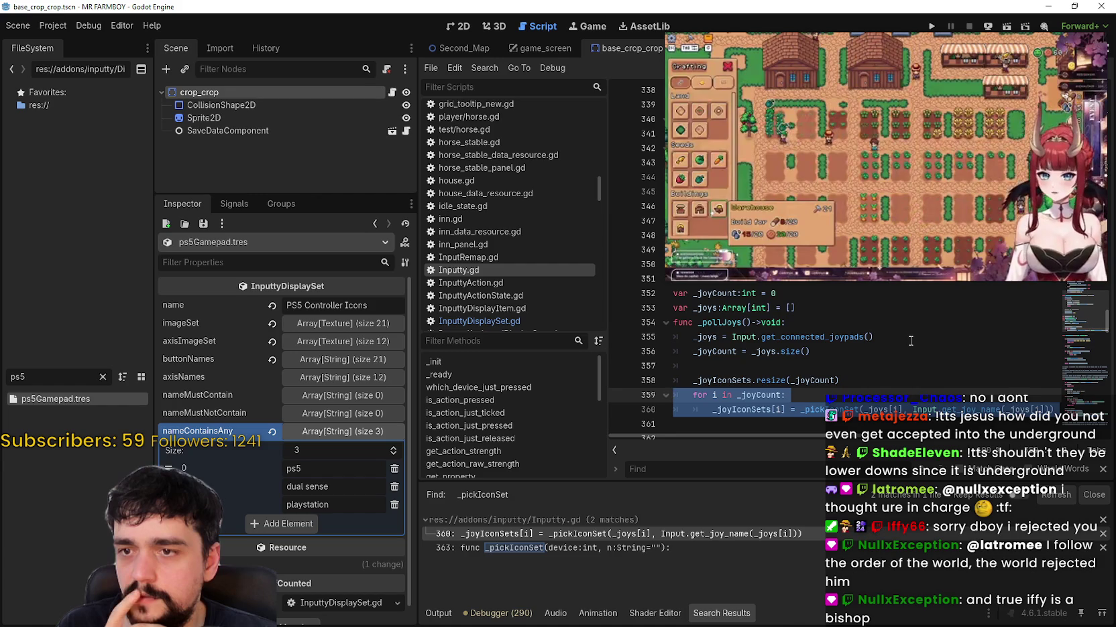
{"action": "scroll", "coordinate": [885, 317], "scroll_direction": "right", "scroll_amount": 3}
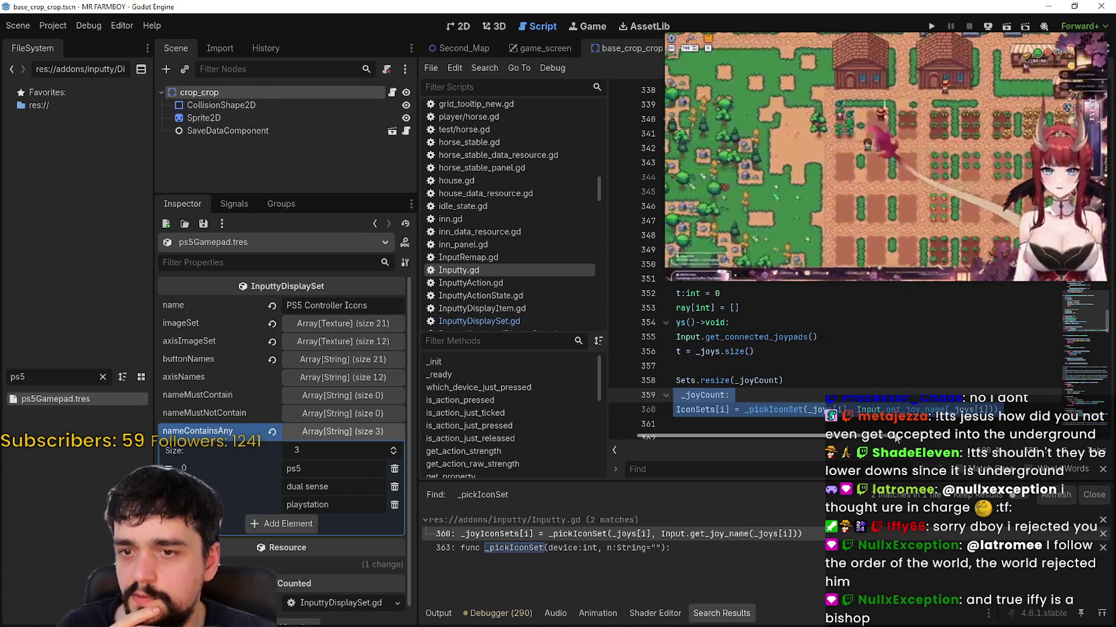
{"action": "scroll", "coordinate": [897, 438], "scroll_direction": "right", "scroll_amount": 1}
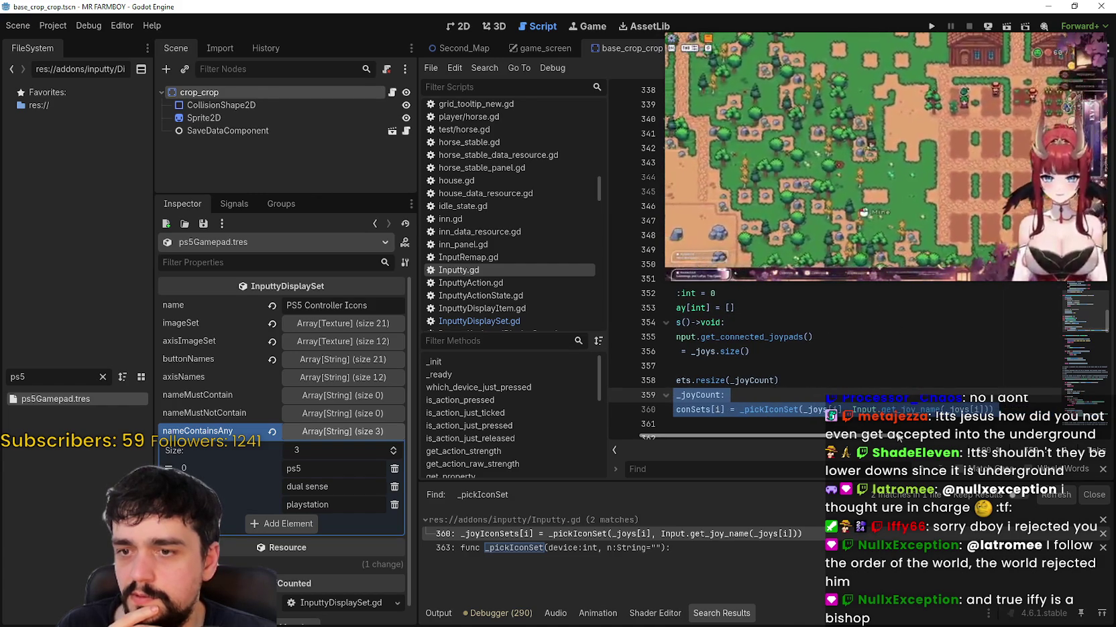
{"action": "scroll", "coordinate": [811, 420], "scroll_direction": "left", "scroll_amount": 4}
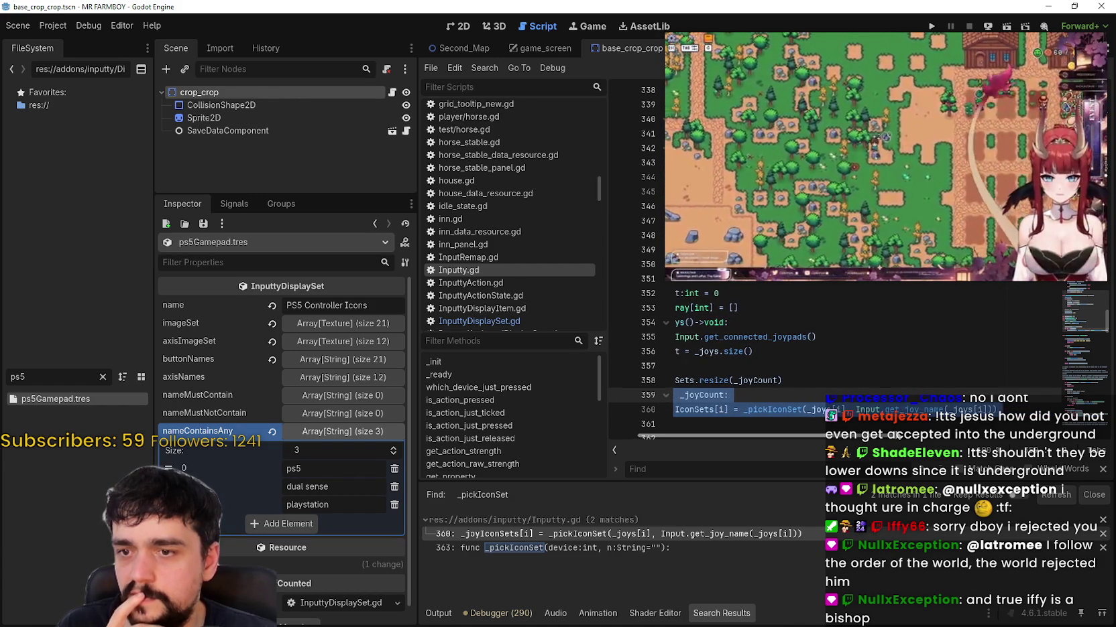
{"action": "left_click", "coordinate": [838, 349]}
Step: Open the Input class docs for get_connected_joypads and read down the joypad method descriptions
{"action": "left_click", "coordinate": [841, 337]}
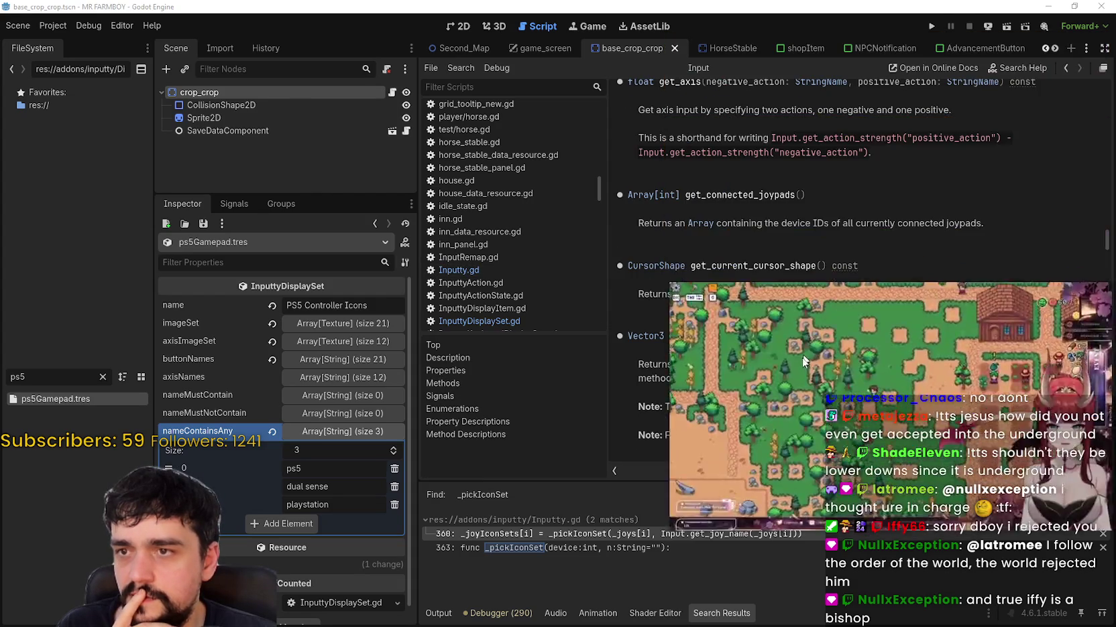
{"action": "scroll", "coordinate": [829, 368], "scroll_direction": "down", "scroll_amount": 5}
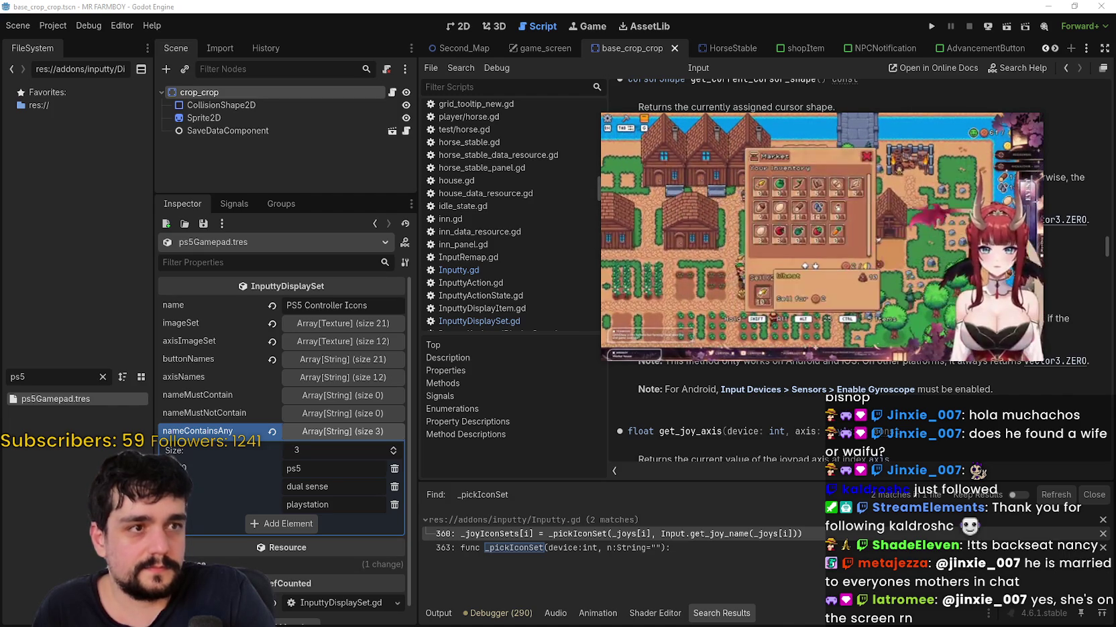
{"action": "left_click_drag", "start_coordinate": [840, 148], "coordinate": [894, 33]}
{"action": "left_click_drag", "start_coordinate": [763, 255], "coordinate": [757, 319]}
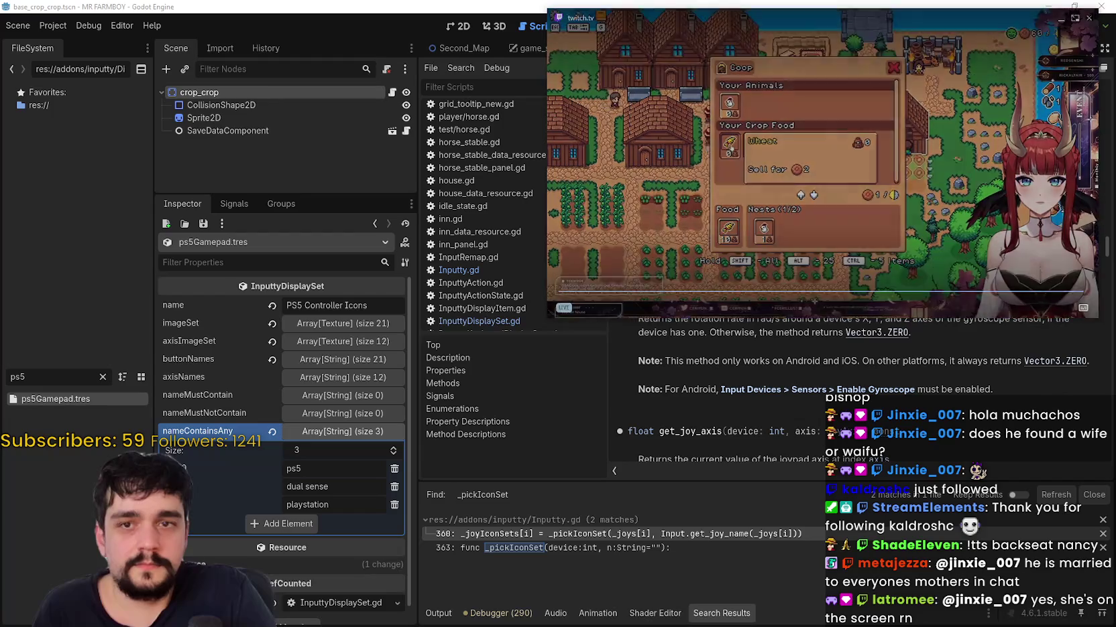
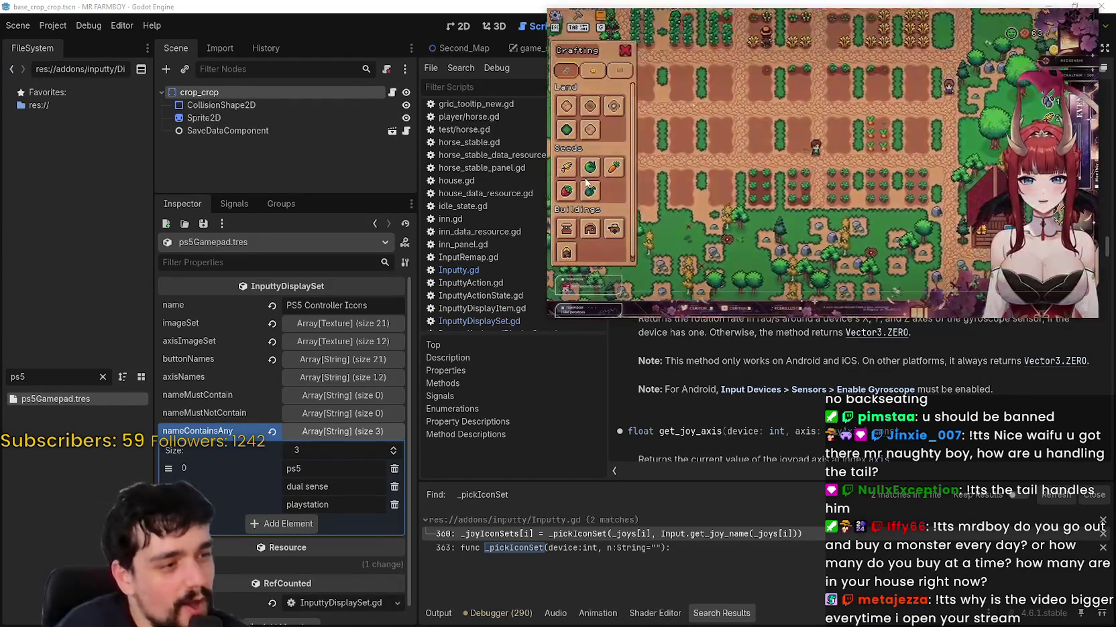
Step: Shrink the Twitch picture-in-picture window toward the top-right to uncover the gyroscope and gravity docs
{"action": "mouse_move", "coordinate": [551, 315]}
{"action": "mouse_move", "coordinate": [552, 315]}
{"action": "left_mouse_down"}
{"action": "mouse_move", "coordinate": [758, 201]}
{"action": "mouse_move", "coordinate": [654, 282]}
{"action": "mouse_move", "coordinate": [690, 239]}
{"action": "left_mouse_up"}
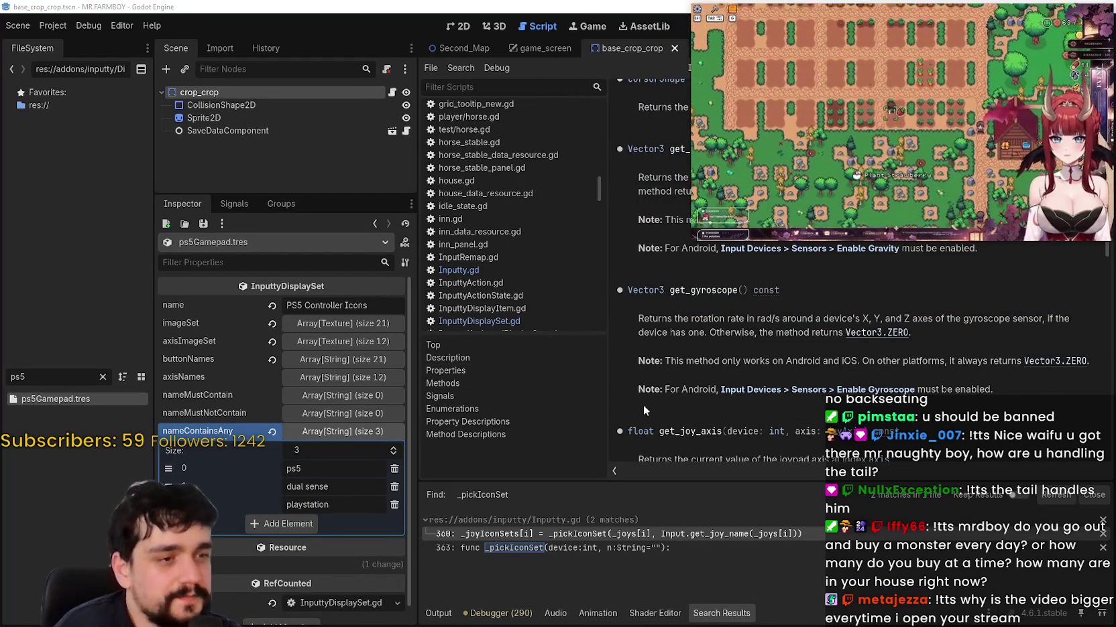